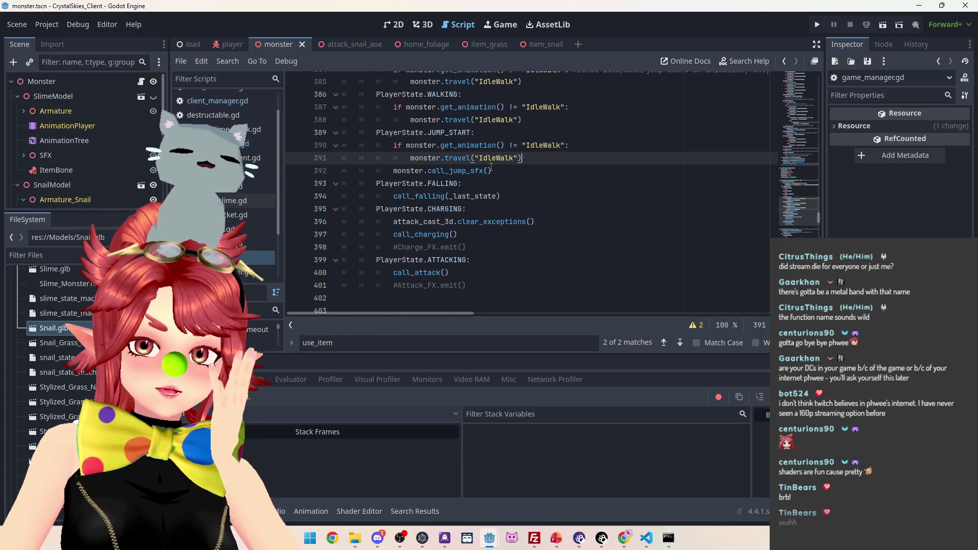
Step: Place the caret at the end of line 391 and scroll down through the script
scroll(496, 173, "up", 2)
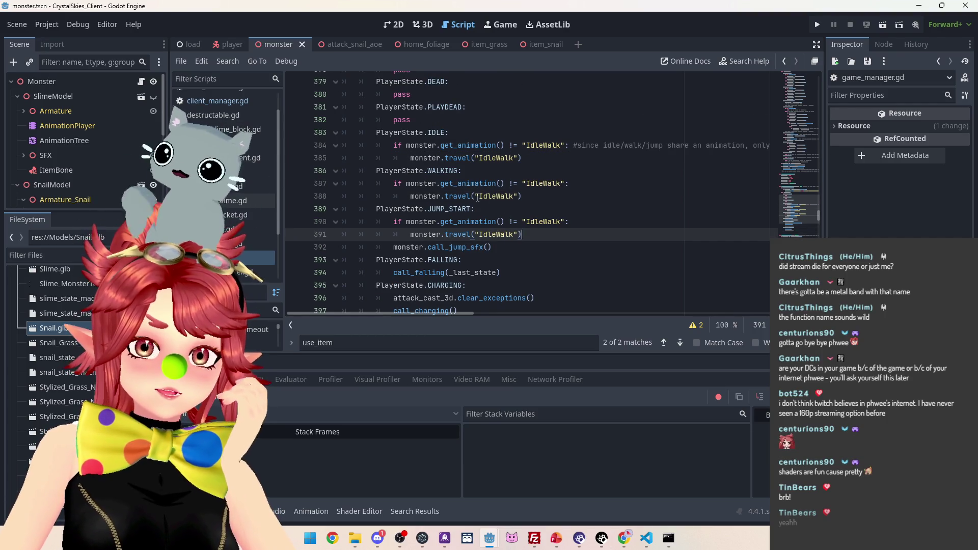
key("alt+Tab")
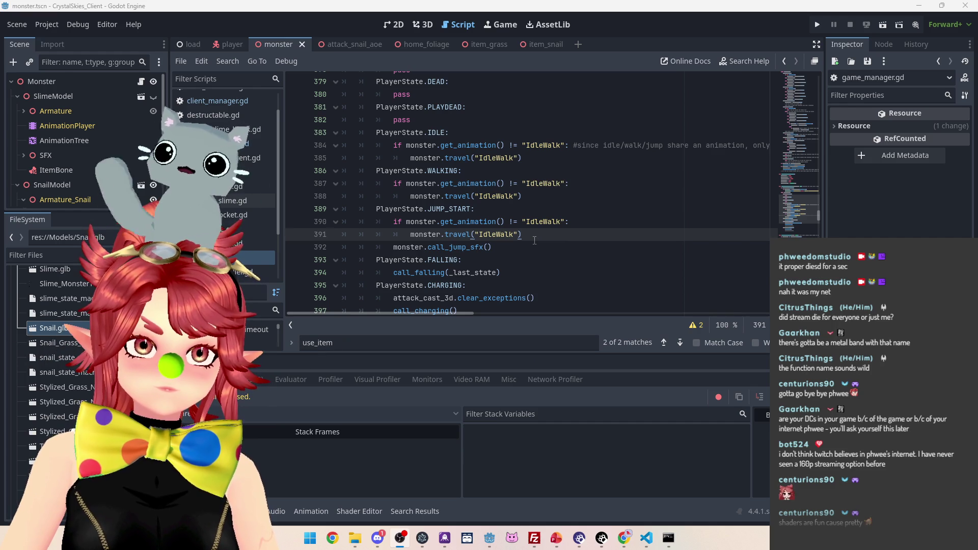
left_click(596, 226)
left_click(541, 236)
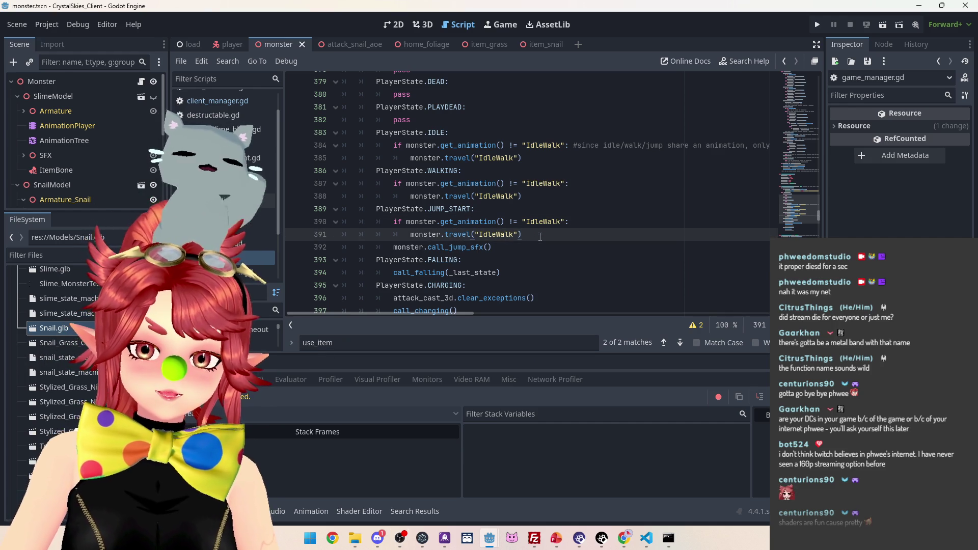
scroll(540, 237, "down", 1)
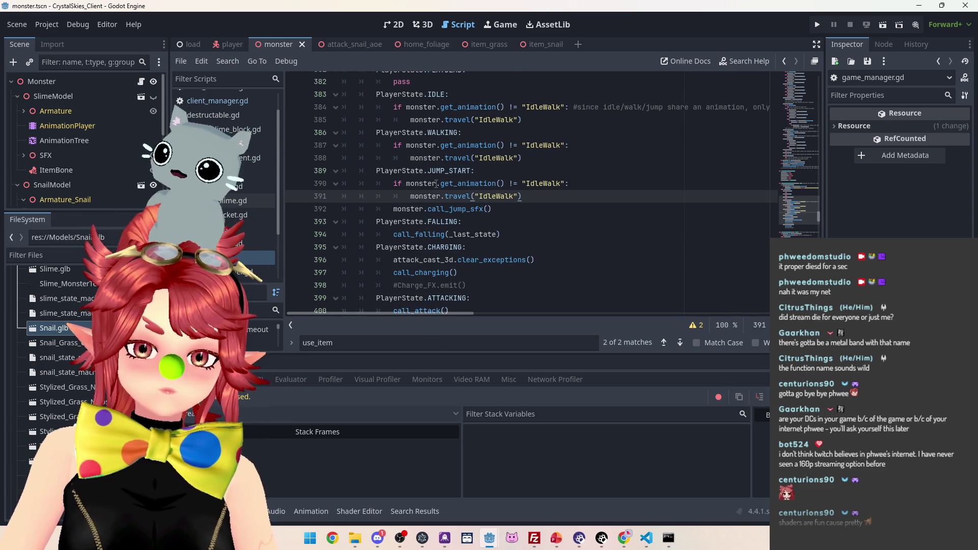
scroll(519, 197, "down", 1)
scroll(519, 197, "down", 4)
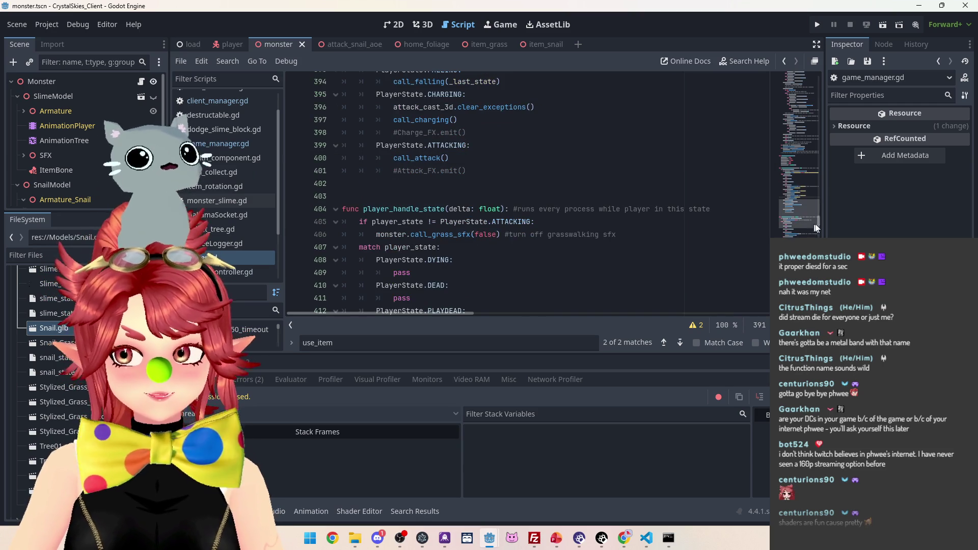
scroll(819, 222, "down", 3)
scroll(818, 228, "down", 3)
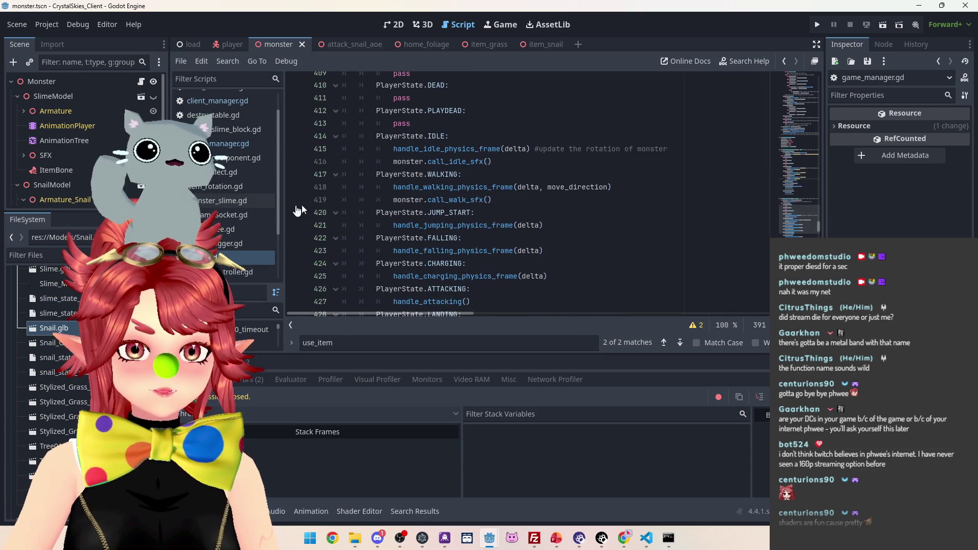
scroll(818, 230, "down", 4)
scroll(819, 233, "down", 20)
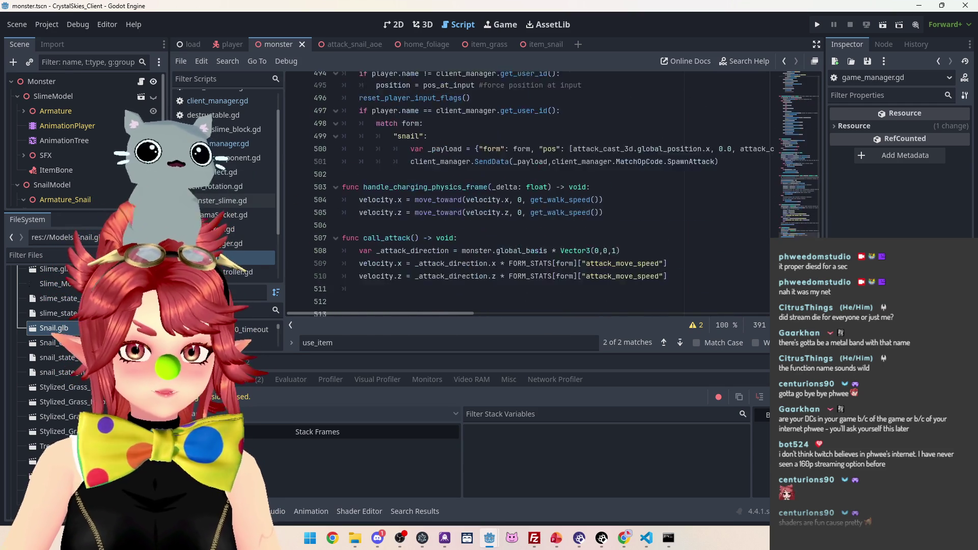
scroll(818, 234, "down", 1)
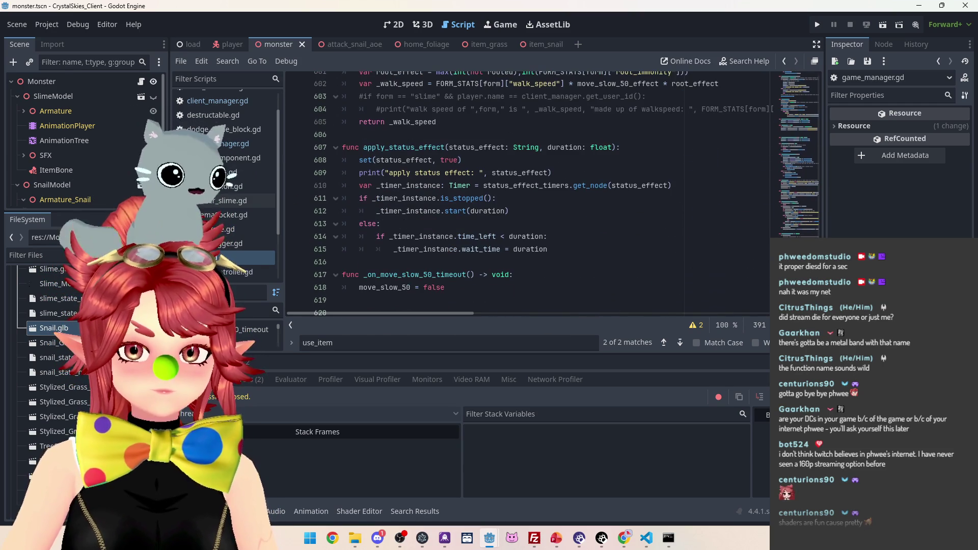
Step: Inspect the AnimationTree's IdleWalk blend space in its state machine graph
left_click(65, 140)
left_click(372, 508)
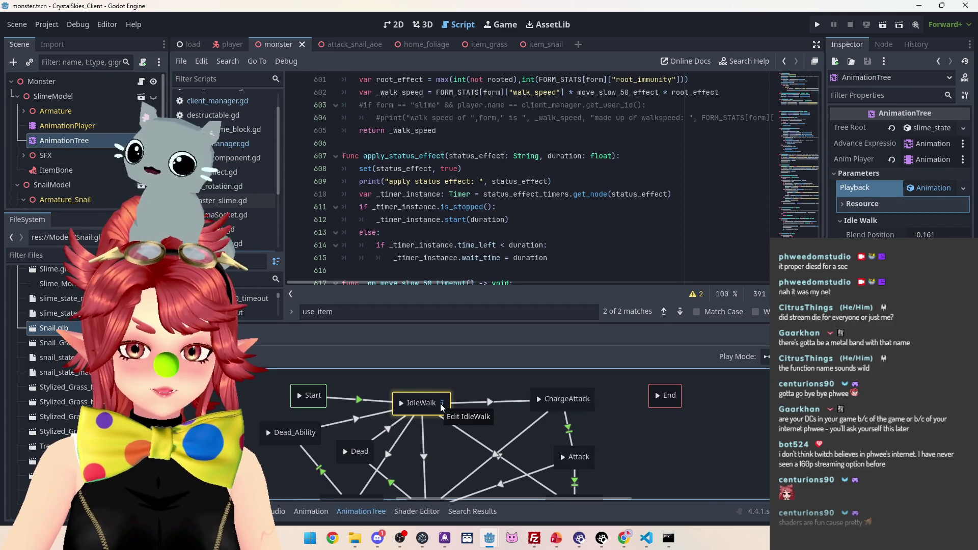
left_click(441, 403)
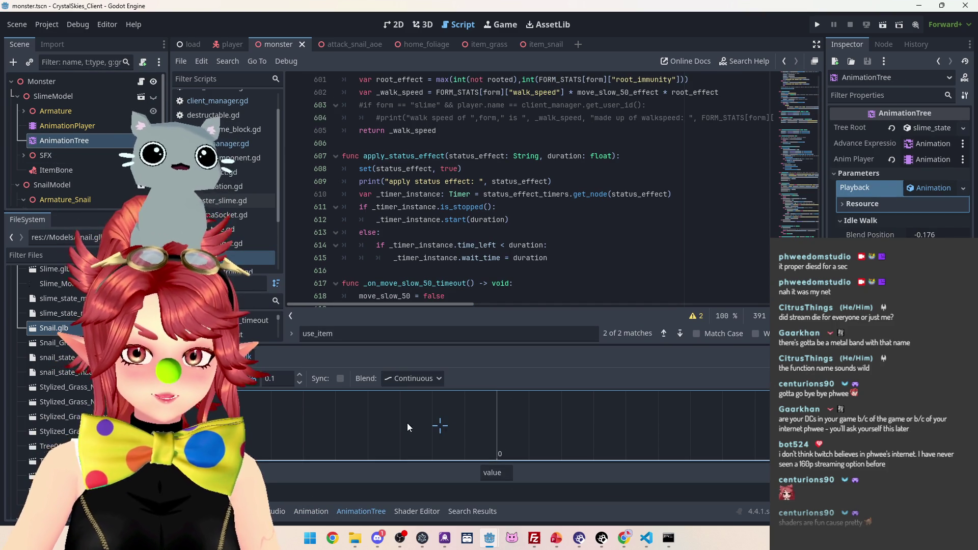
left_click(219, 356)
Step: Search all project files for 'IdleWalk', finding 7 matches in 2 files
left_click(535, 169)
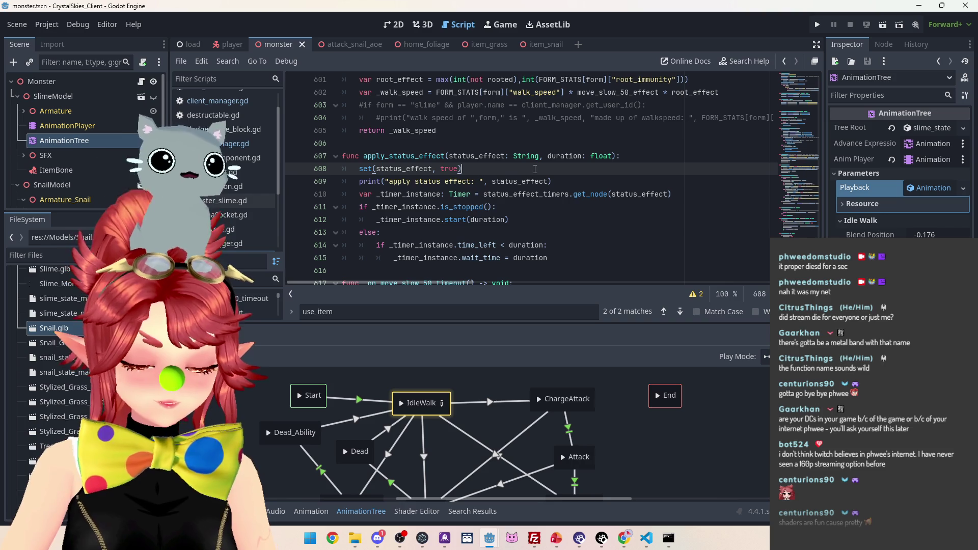
key("ctrl+shift+f")
type("IdleWa;l")
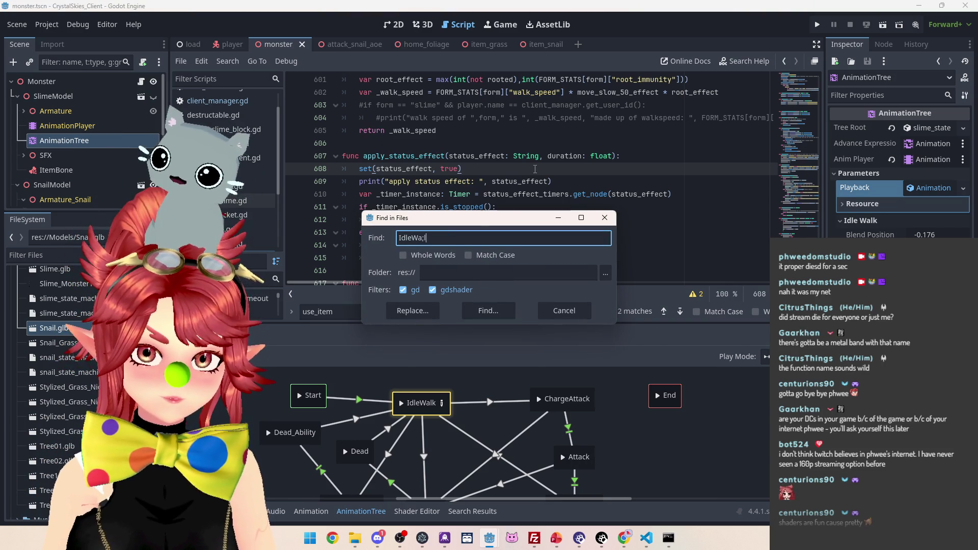
key("Return")
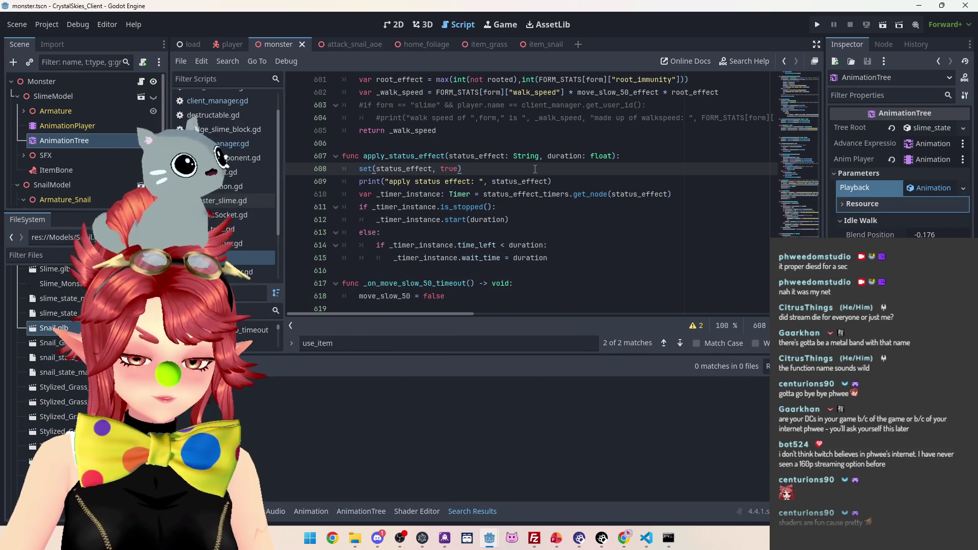
key("ctrl+shift+f")
type("IdleWa;l")
key("BackSpace")
key("BackSpace")
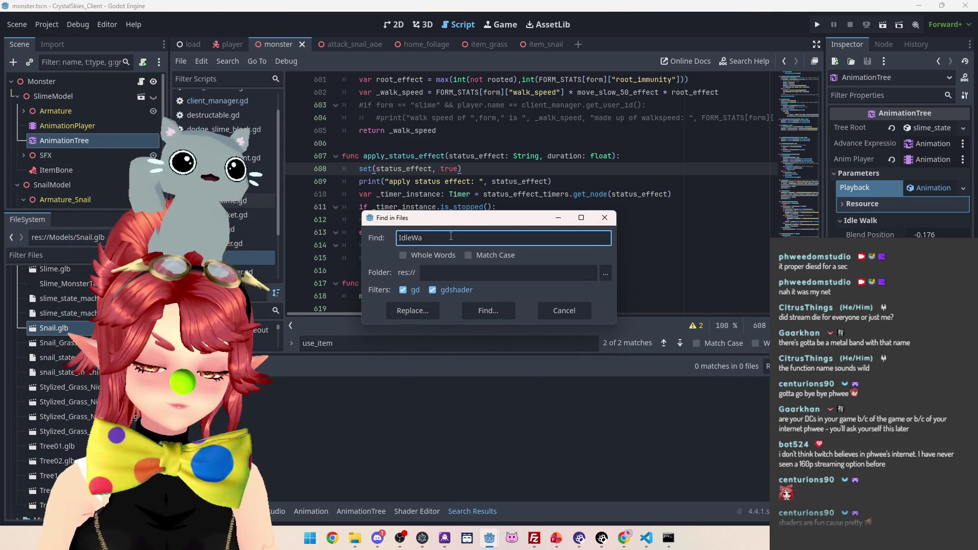
type("lk")
key("Return")
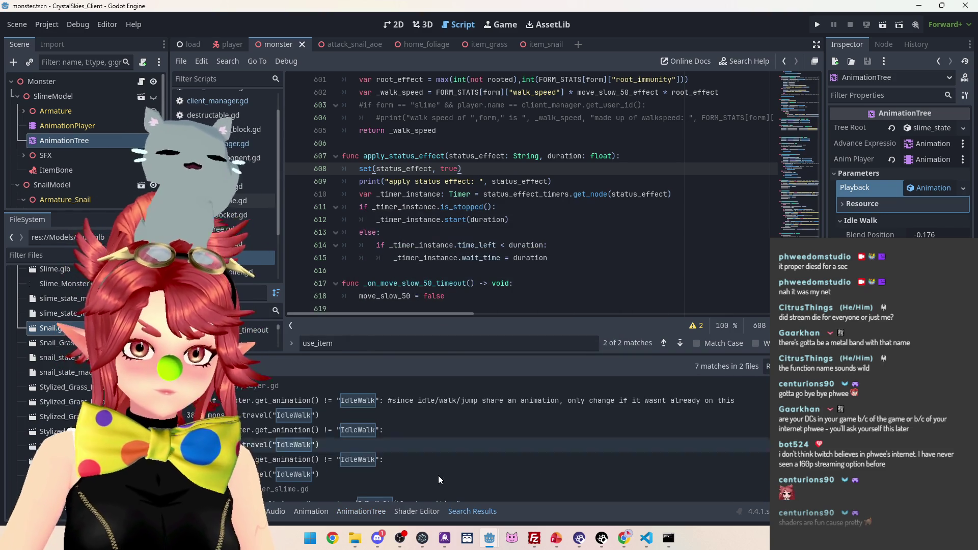
Step: Open the run_path blend_position match and start a project-wide search for run_path
scroll(400, 414, "down", 1)
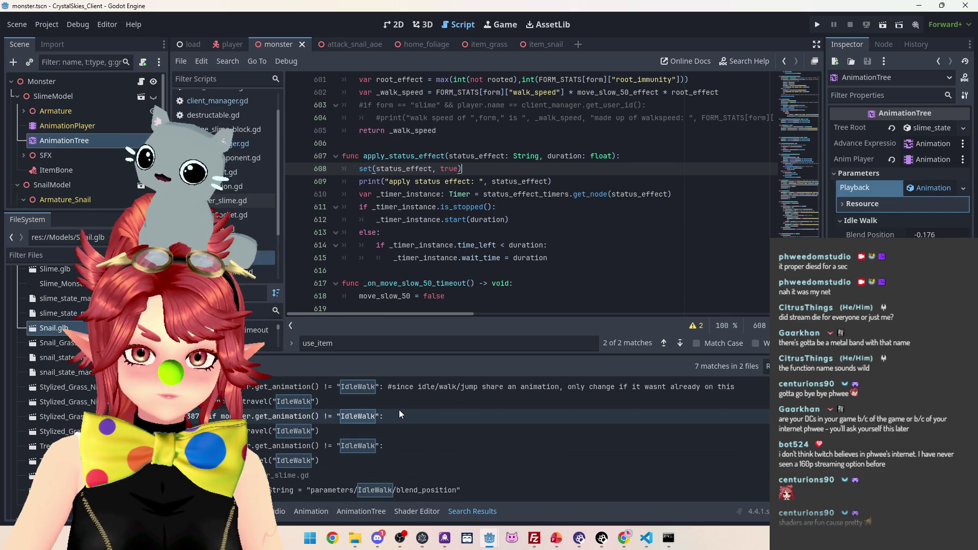
left_click(423, 491)
scroll(511, 217, "down", 3)
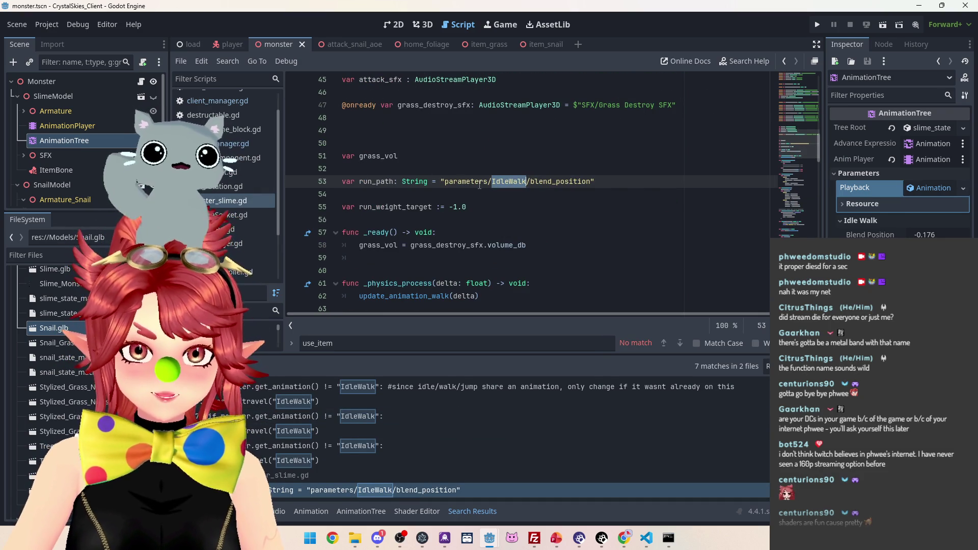
left_click_drag(362, 182, 393, 183)
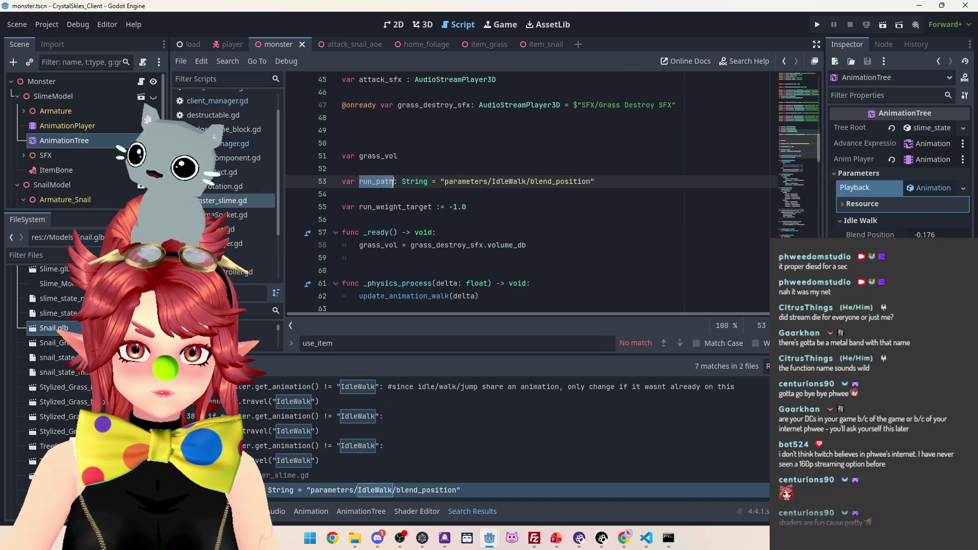
key("ctrl+shift+f")
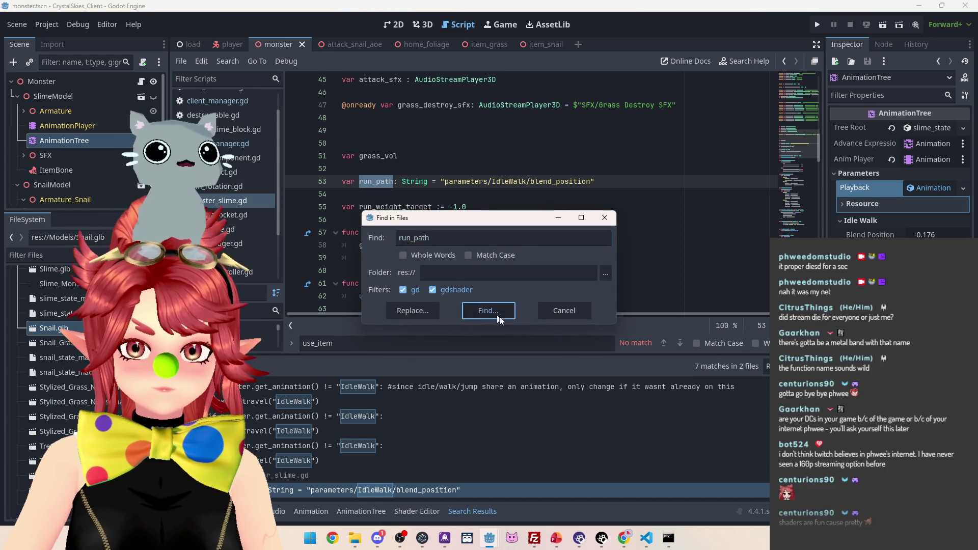
Step: Run the run_path search and review its matches on lines 53, 98 and 99
left_click(472, 310)
left_click(344, 431)
left_click(343, 432)
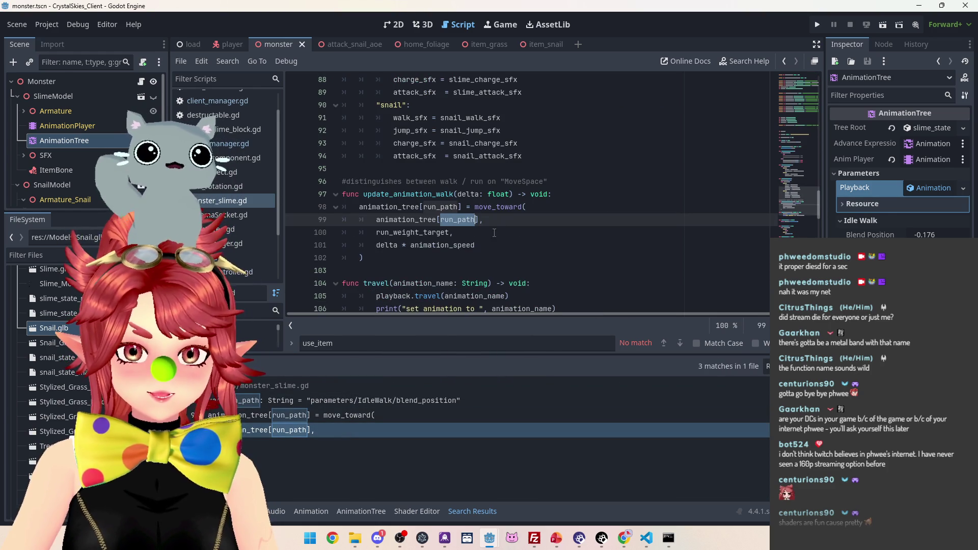
left_click(390, 402)
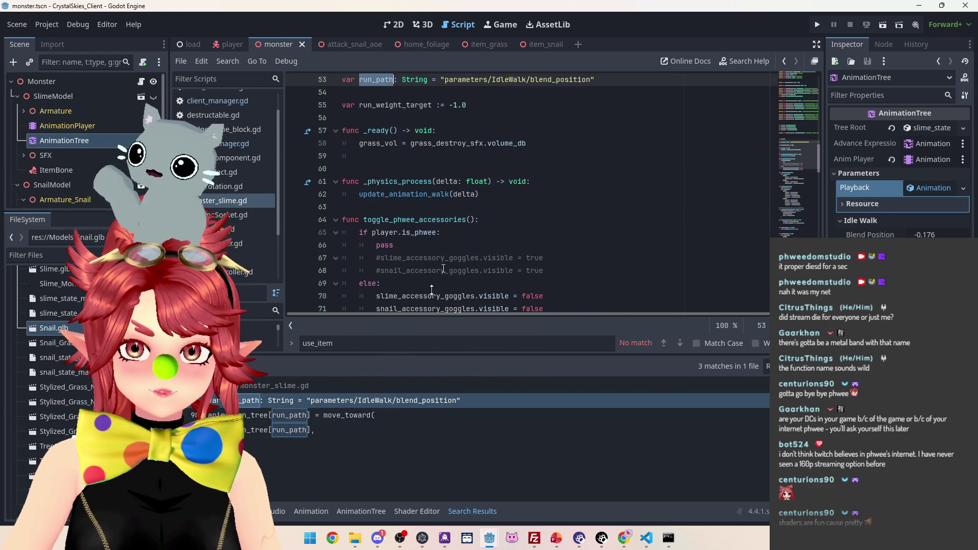
left_click(357, 413)
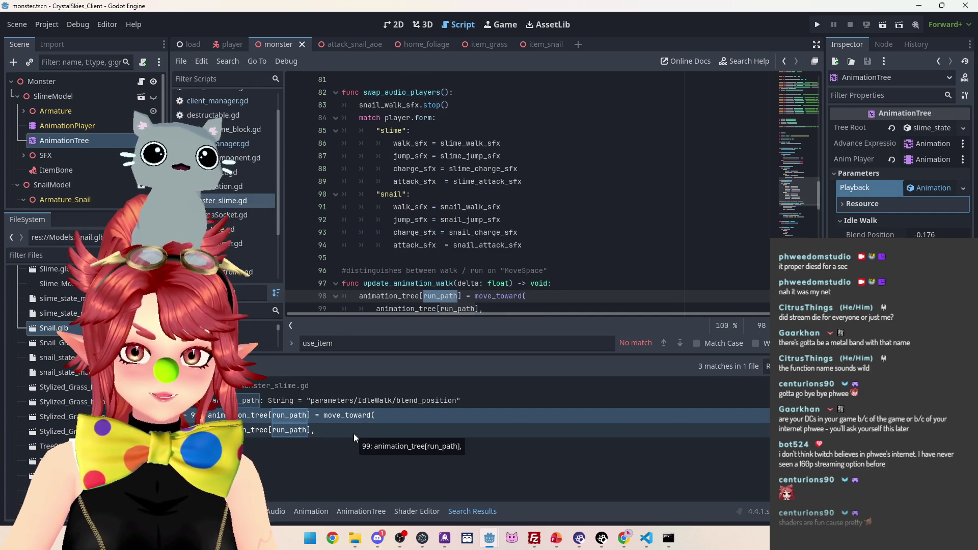
left_click(354, 432)
left_click(358, 416)
left_click(358, 403)
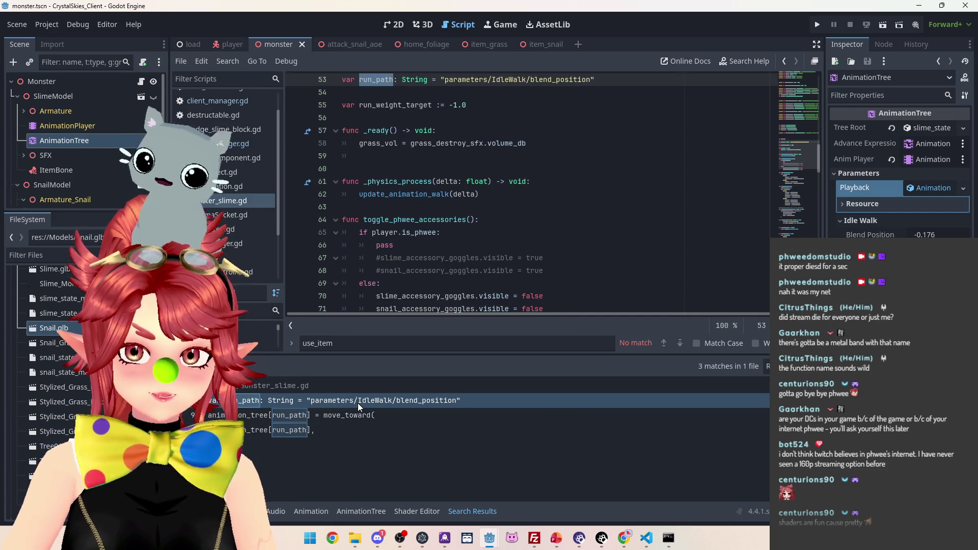
scroll(513, 246, "up", 1)
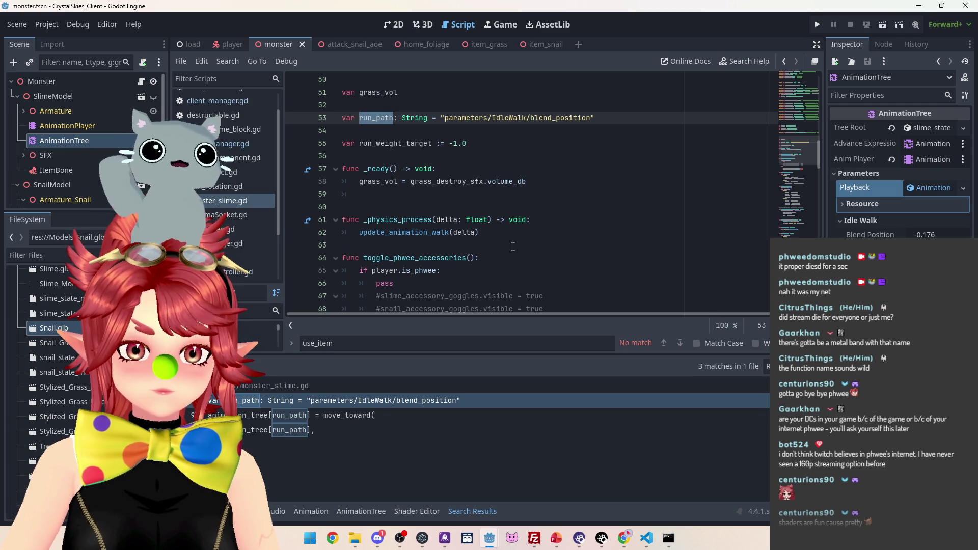
left_click(365, 417)
scroll(473, 275, "down", 2)
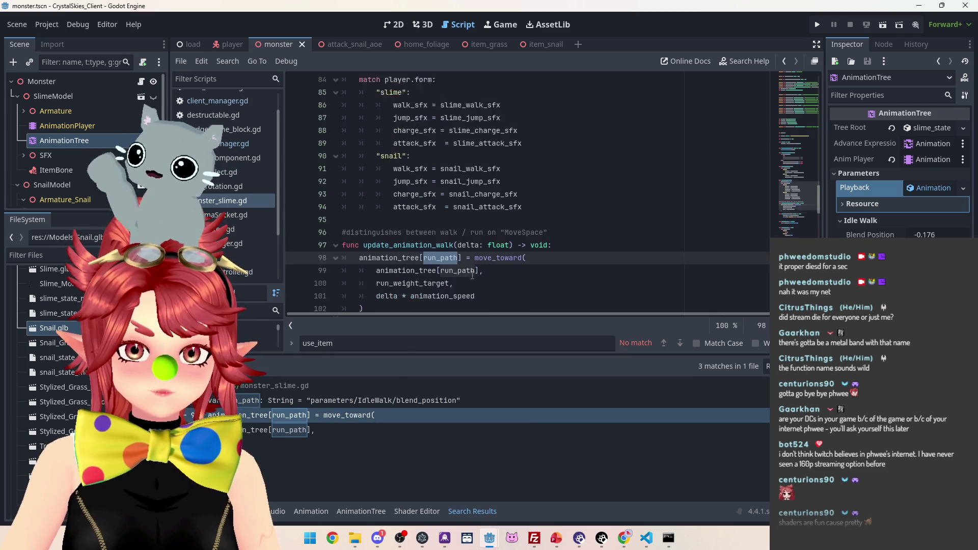
scroll(472, 275, "down", 1)
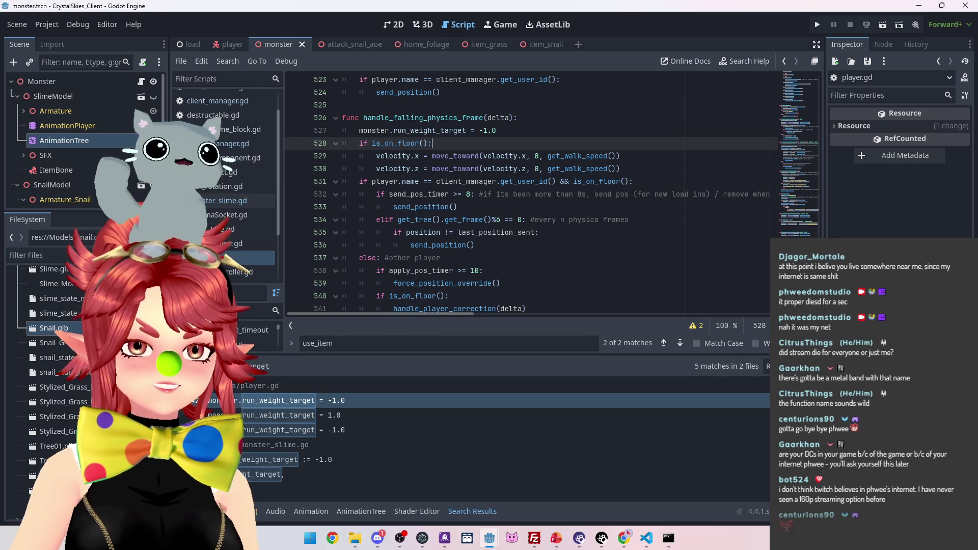
Step: Save the scene and launch the game for a test run
left_click(457, 207)
key("ctrl+s")
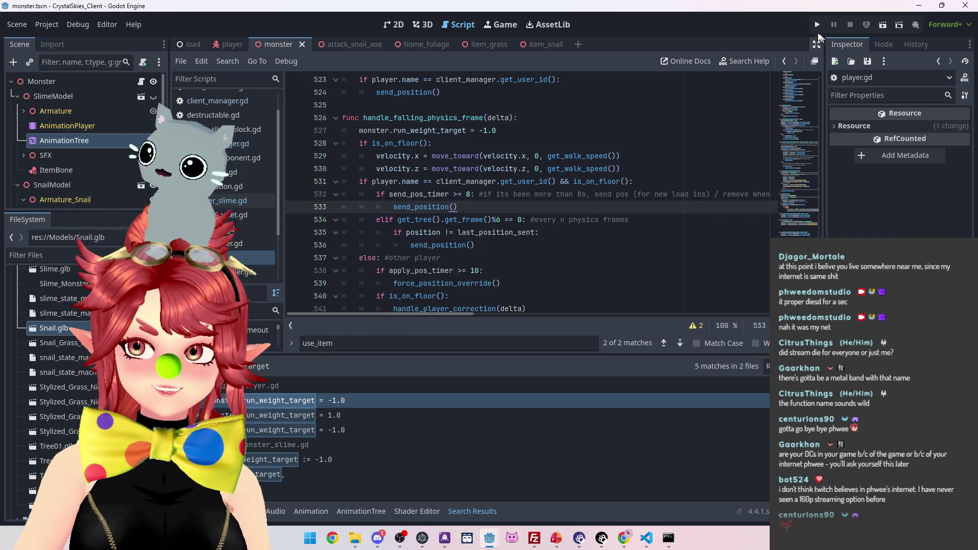
left_click(818, 28)
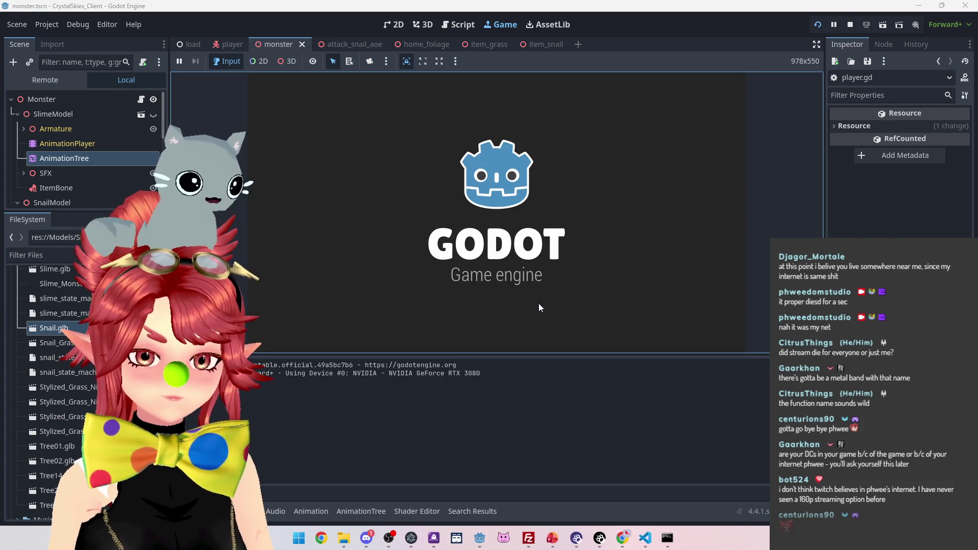
Step: Create a new lobby named 'snail' to enter the game
left_click(551, 248)
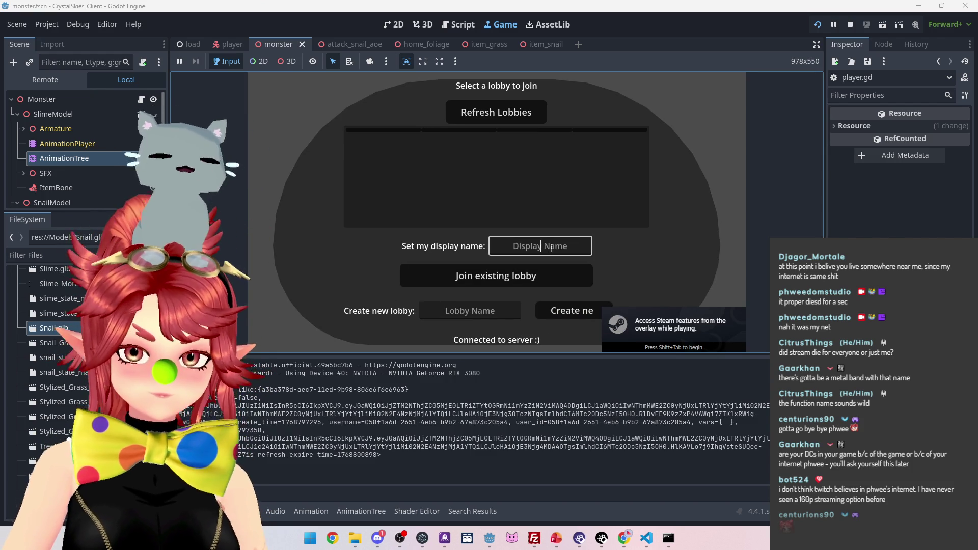
type("Phwee")
left_click(509, 311)
type("snail")
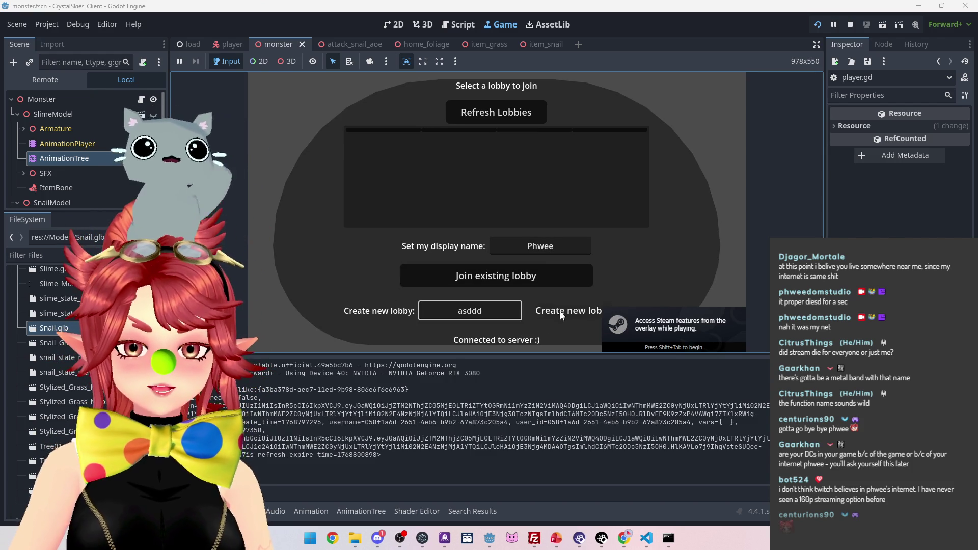
left_click(560, 311)
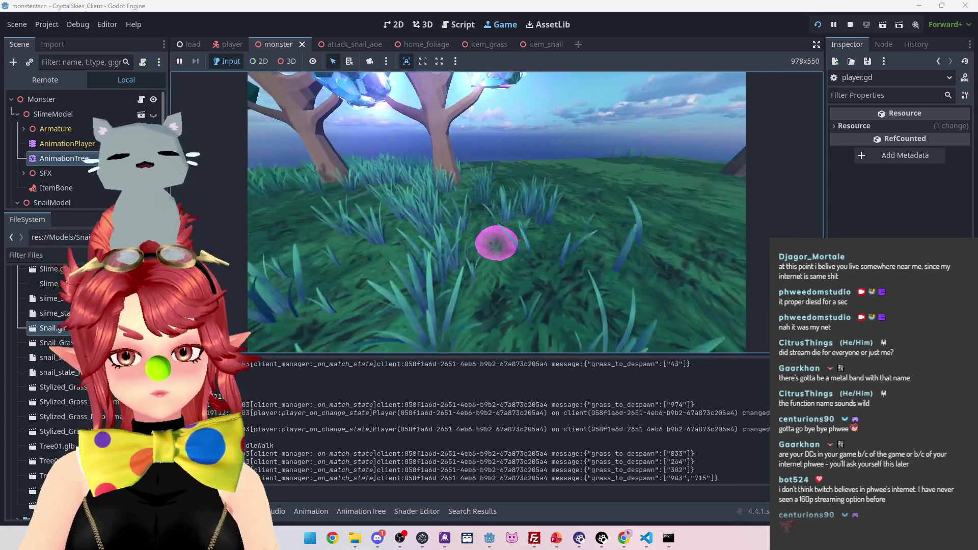
Step: Move the snail with W and A until the debugger halts at game_manager.gd line 340
key("w")
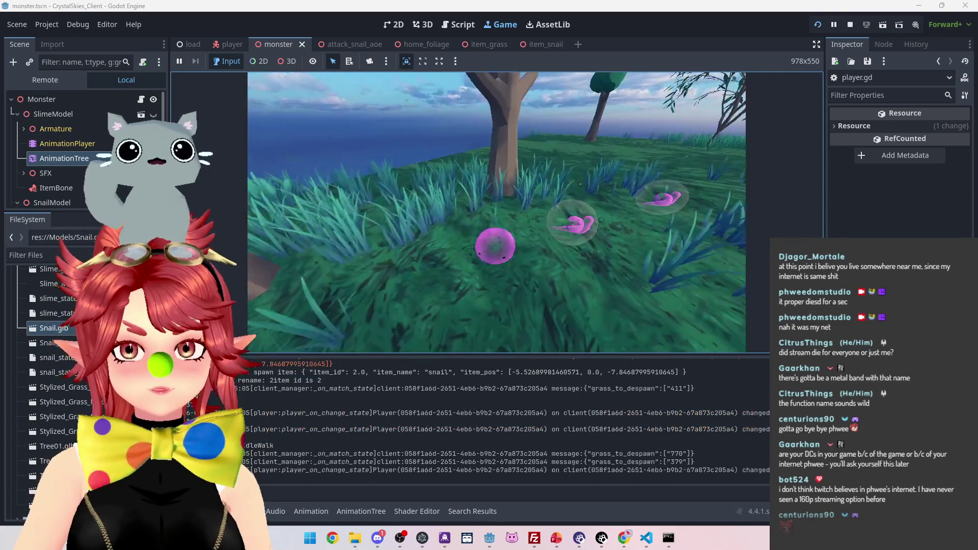
key("w")
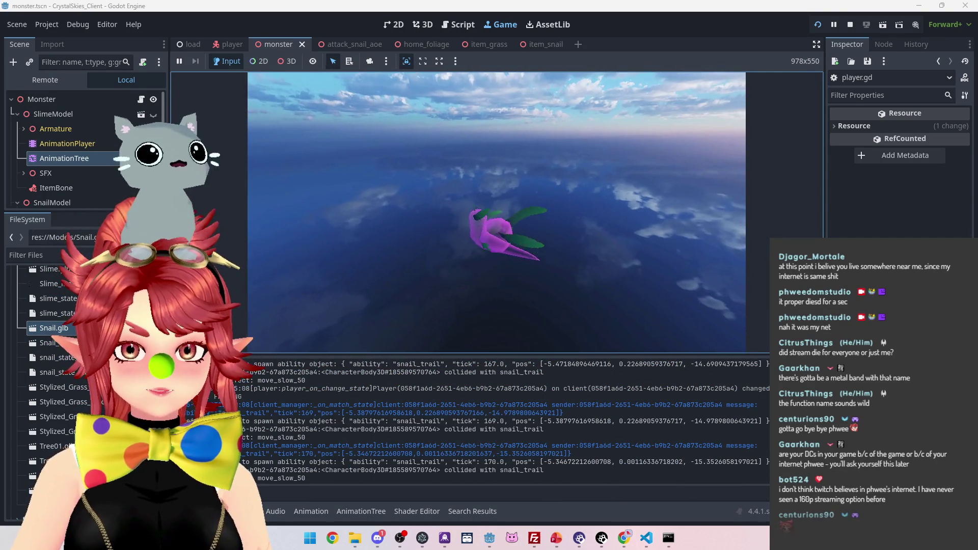
type("aaaaaaaaaaaaaa")
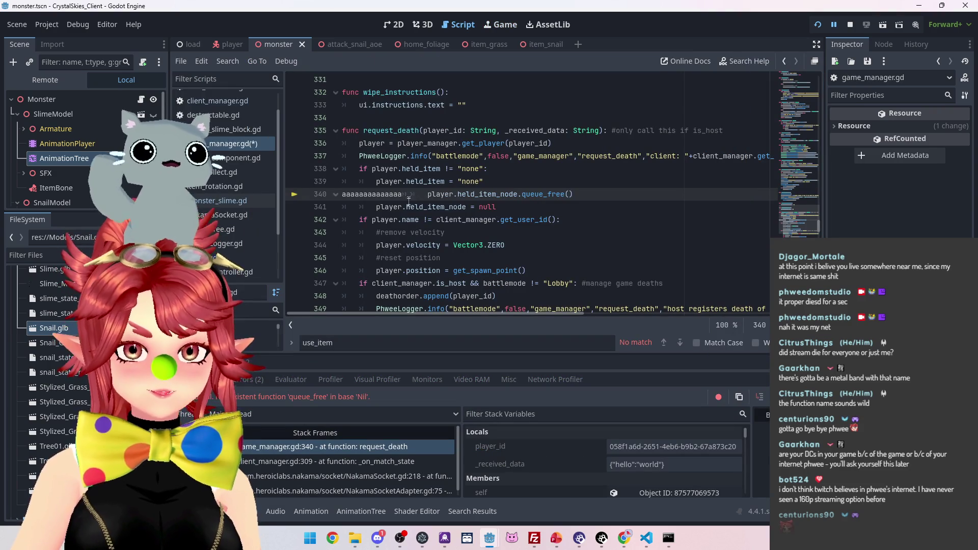
Step: Remove the stray letters from line 340 and enlarge the debugger's stack variables panel
double_click(396, 197)
key("BackSpace")
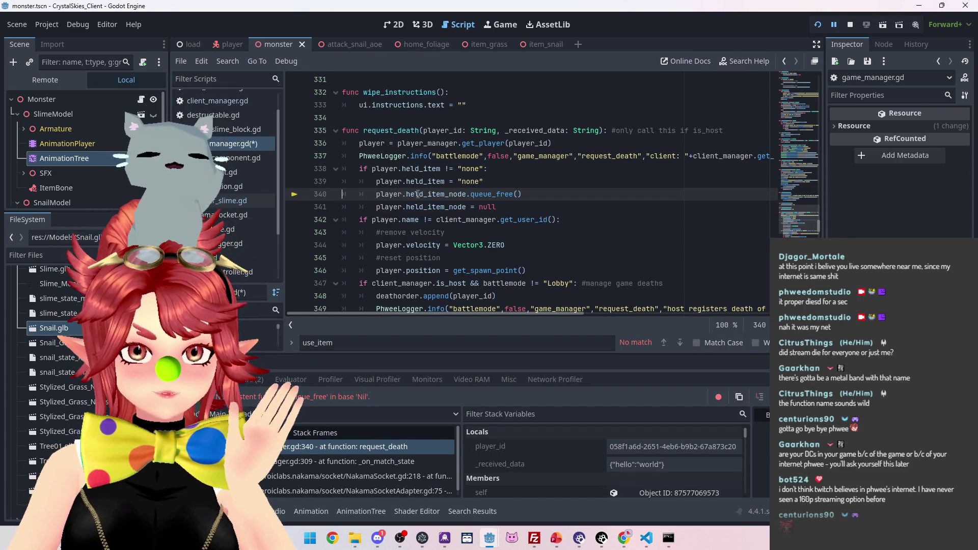
mouse_move(381, 180)
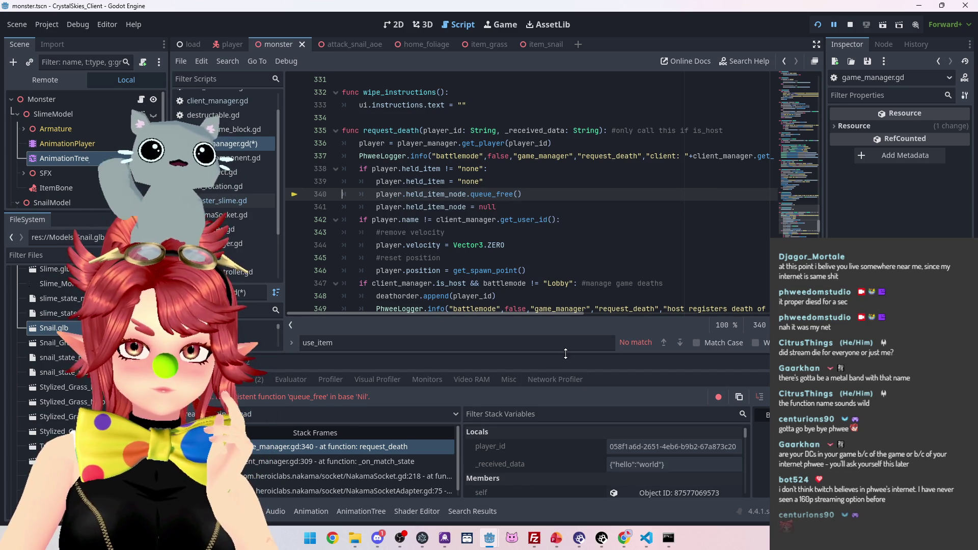
mouse_move(565, 354)
left_mouse_down()
mouse_move(530, 286)
mouse_move(484, 264)
left_mouse_up()
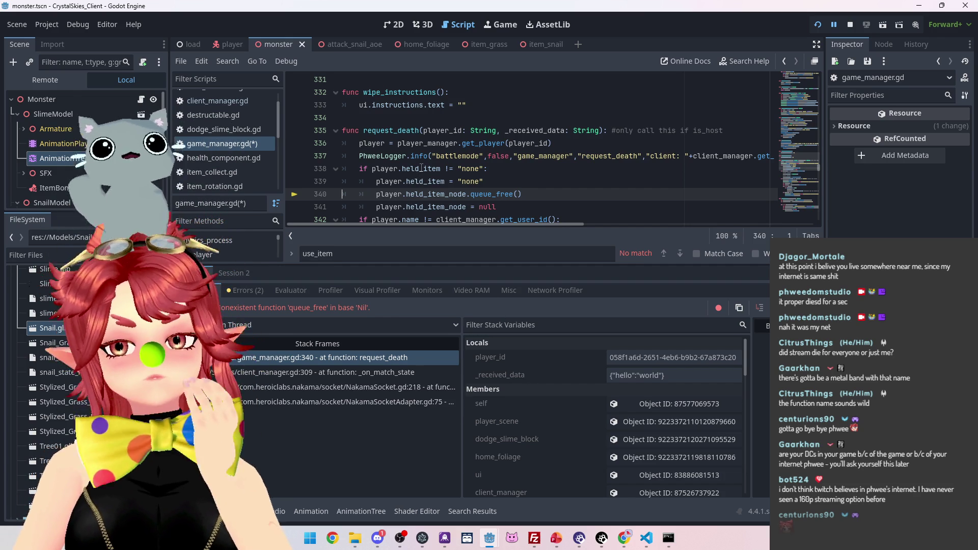
scroll(539, 426, "down", 10)
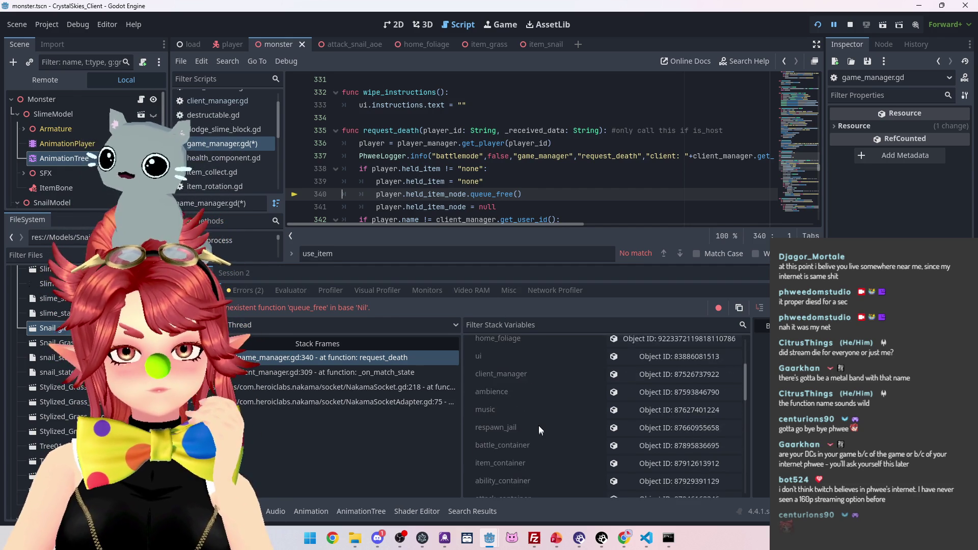
scroll(539, 425, "up", 10)
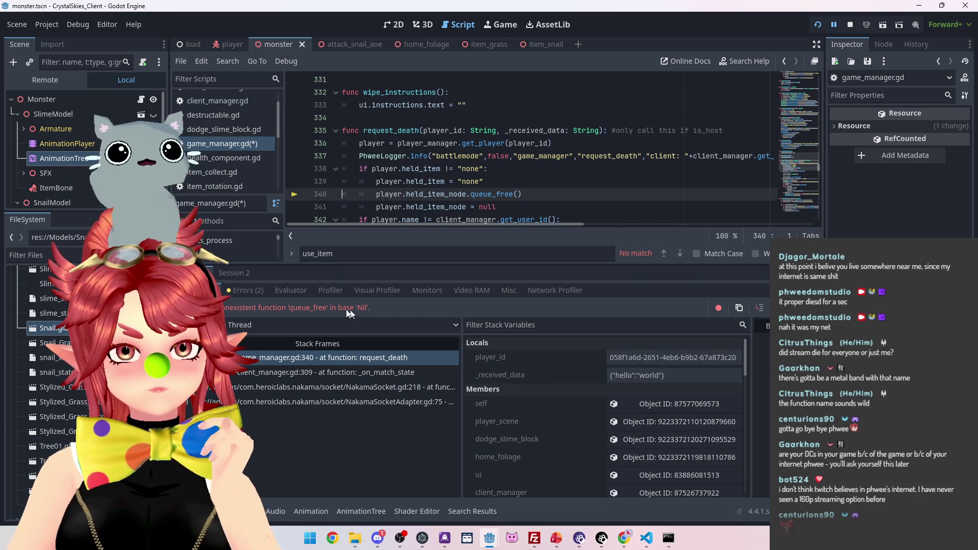
scroll(452, 185, "down", 1)
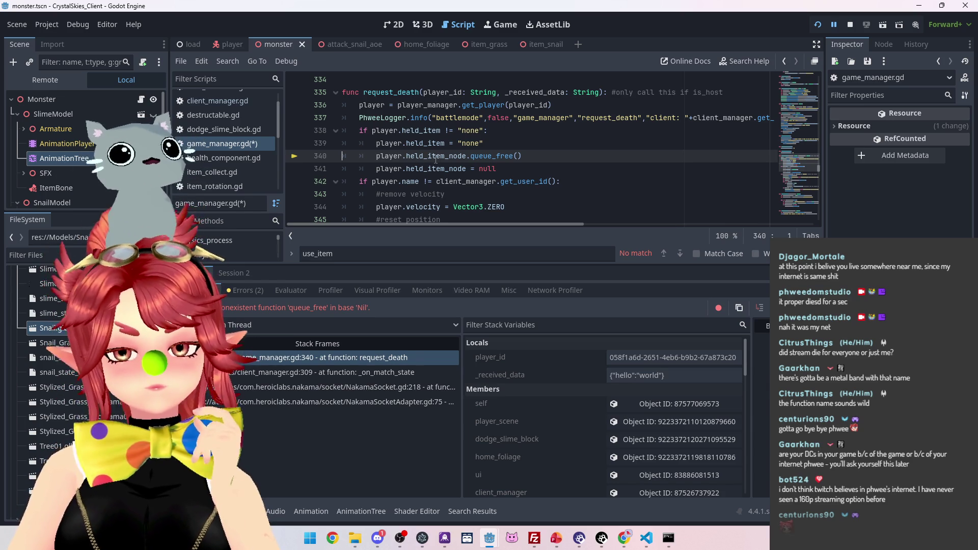
Step: Stop the game and search the project for held_item, finding 15 matches in 4 files
left_click(850, 25)
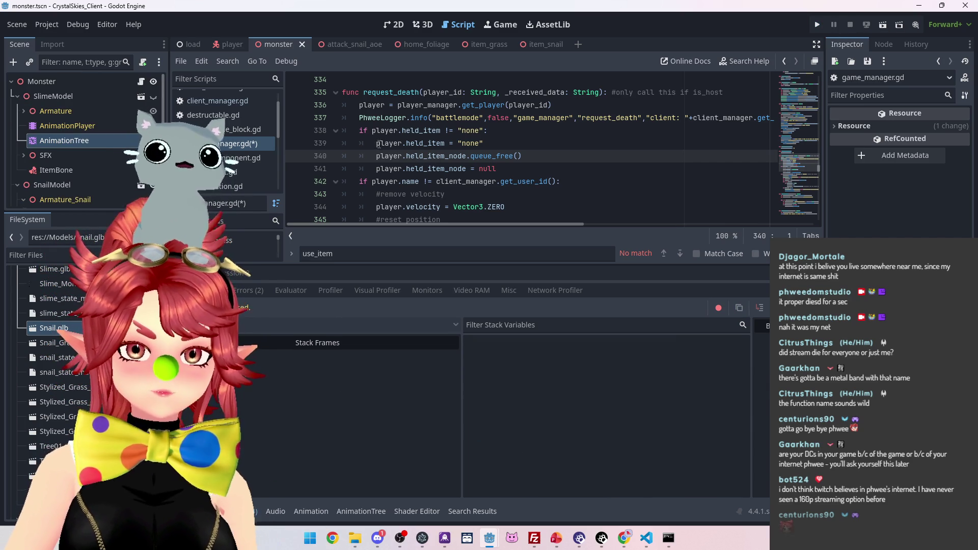
double_click(414, 144)
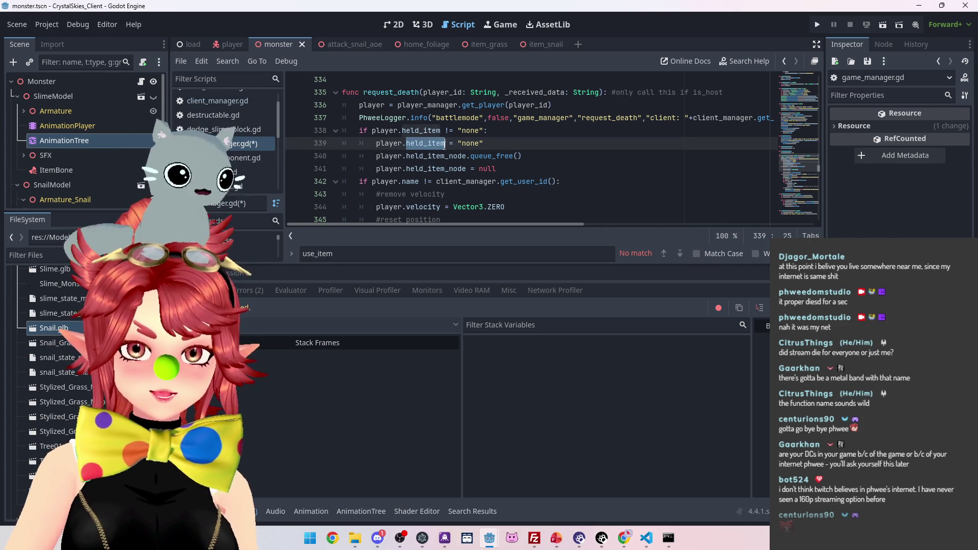
key("ctrl+shift+f")
left_click(483, 310)
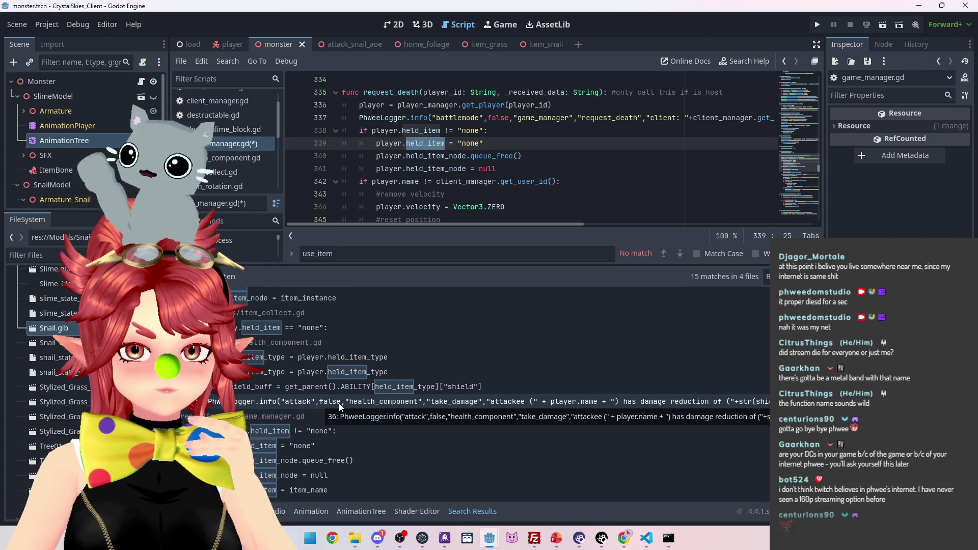
Step: Check the held_item declaration in player.gd, then return to game_manager.gd's request_death reset
scroll(339, 402, "up", 5)
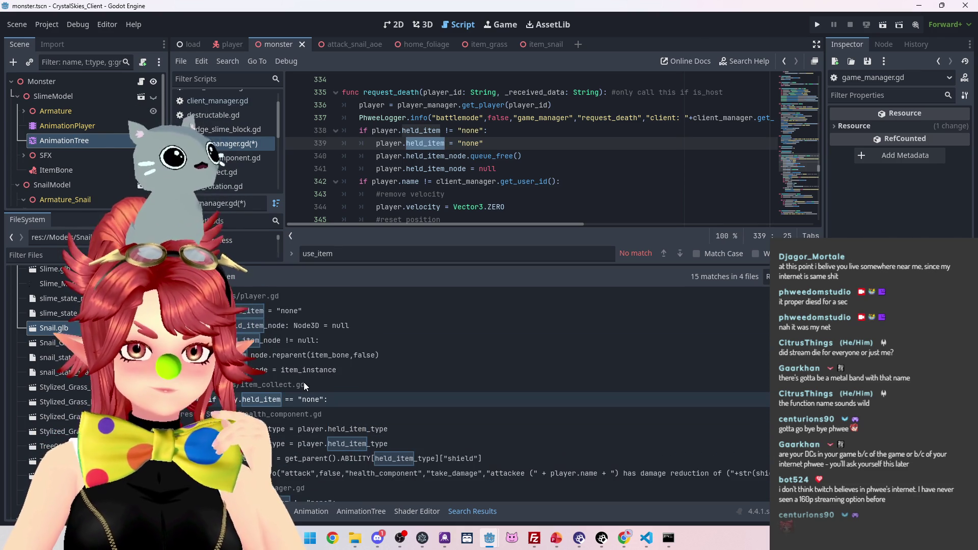
left_click(362, 314)
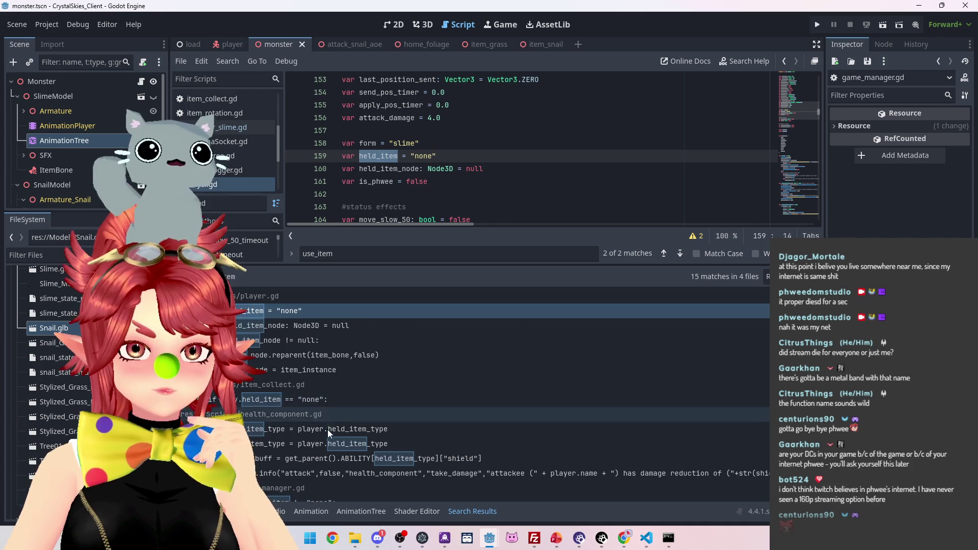
scroll(363, 439, "down", 1)
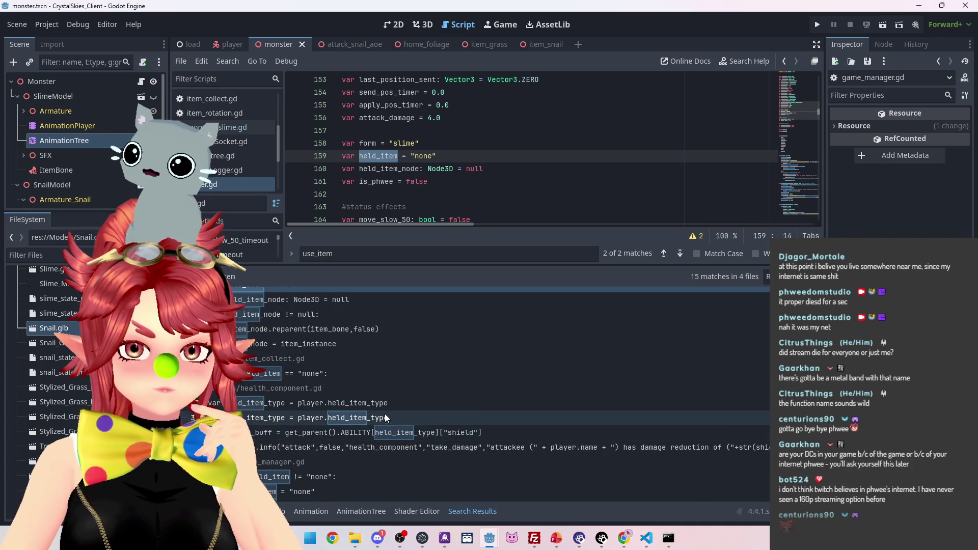
scroll(384, 414, "down", 2)
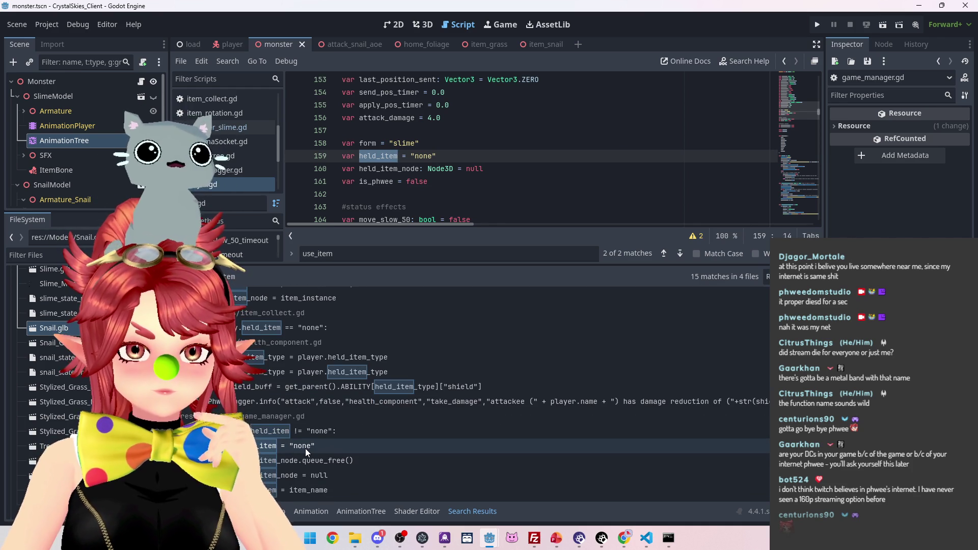
left_click(305, 447)
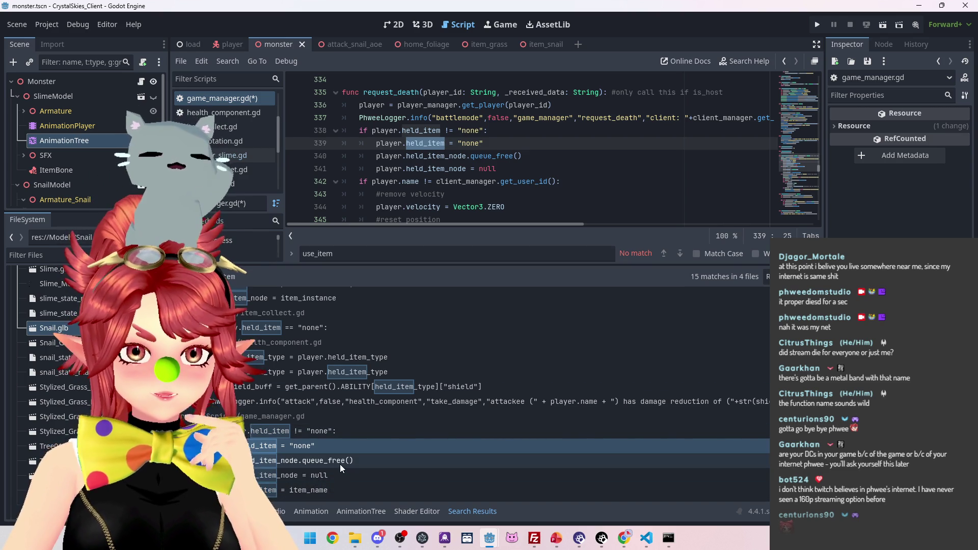
Step: Open the held_item = item_name match in game_manager.gd and add a blank line after line 430
left_click(328, 493)
scroll(462, 180, "up", 1)
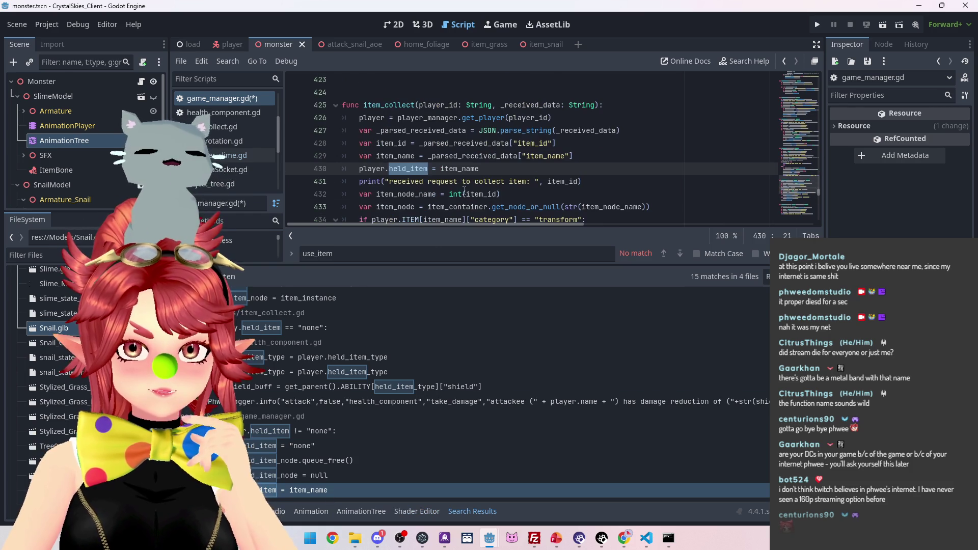
scroll(381, 165, "down", 1)
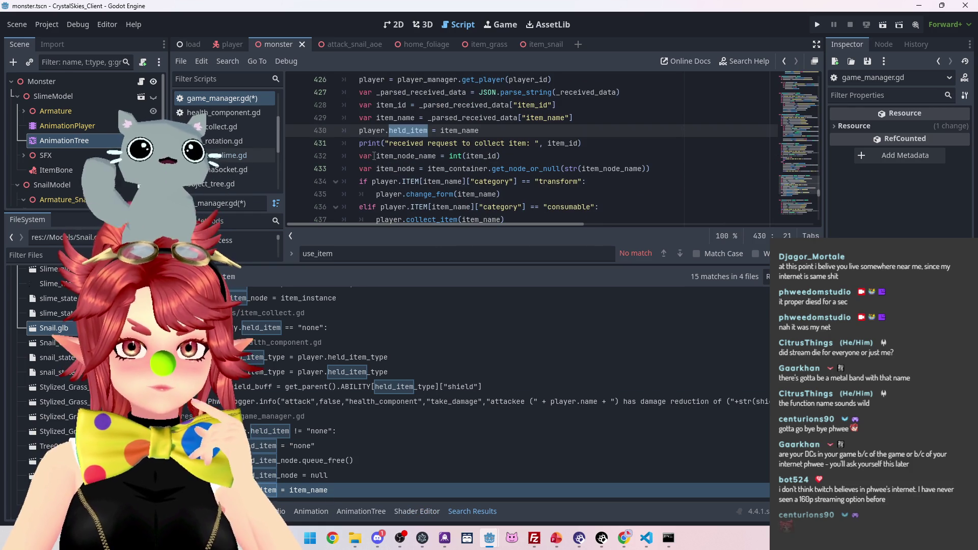
left_click(555, 130)
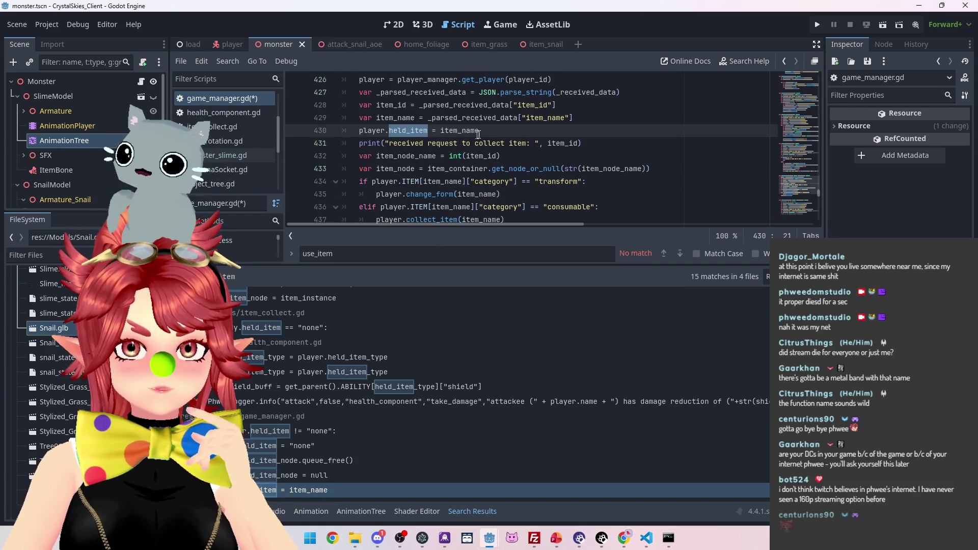
key("Return")
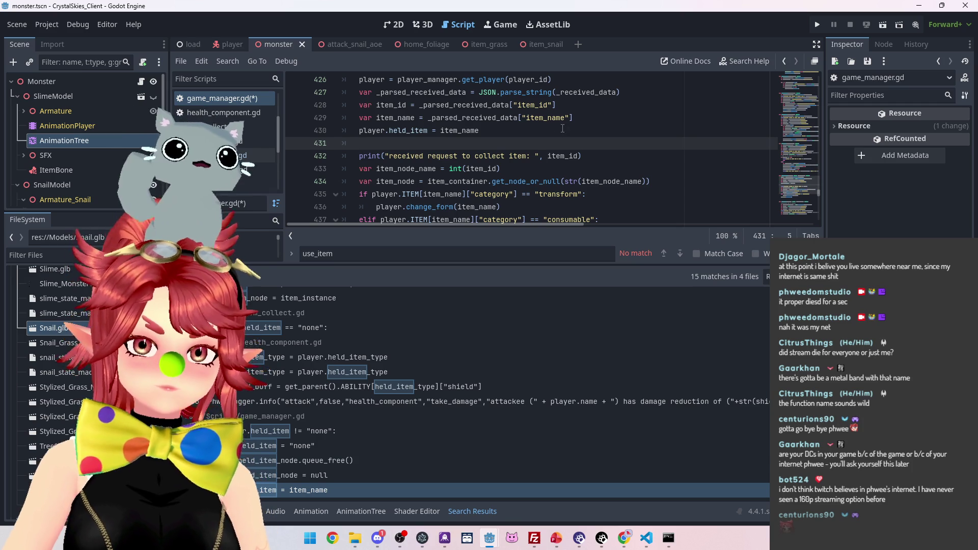
Step: Delete the 'player.held_item = item_name' line and the empty line after it
scroll(526, 169, "down", 2)
scroll(479, 168, "up", 1)
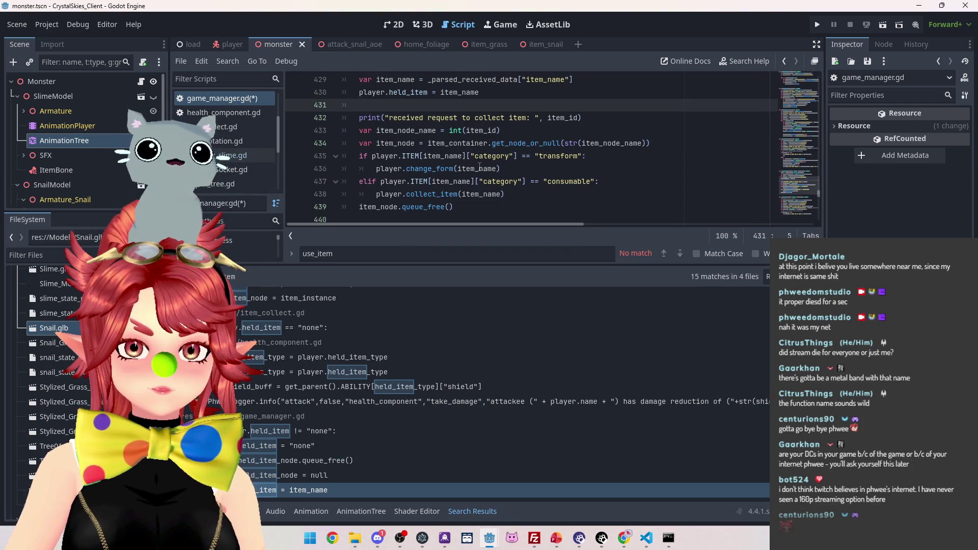
scroll(480, 167, "up", 1)
scroll(392, 147, "up", 2)
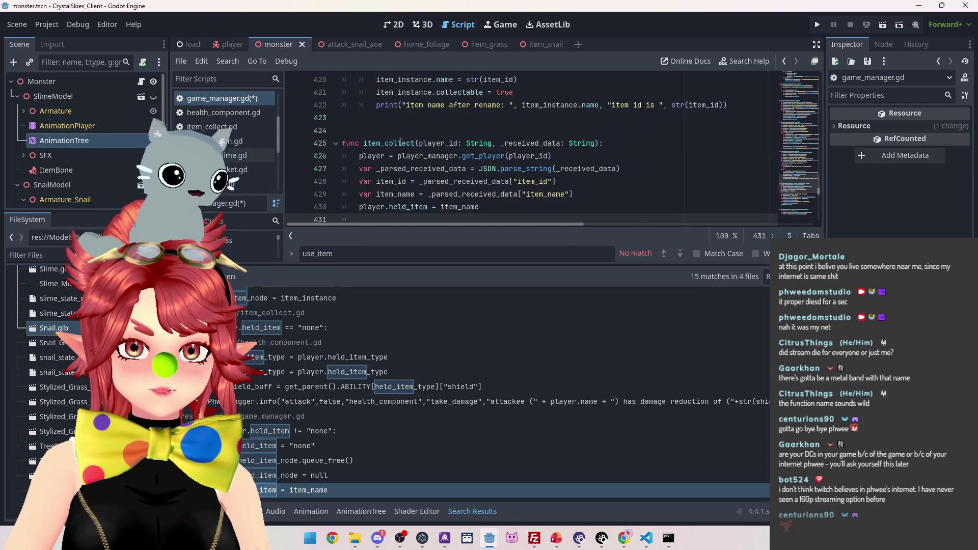
scroll(428, 135, "down", 2)
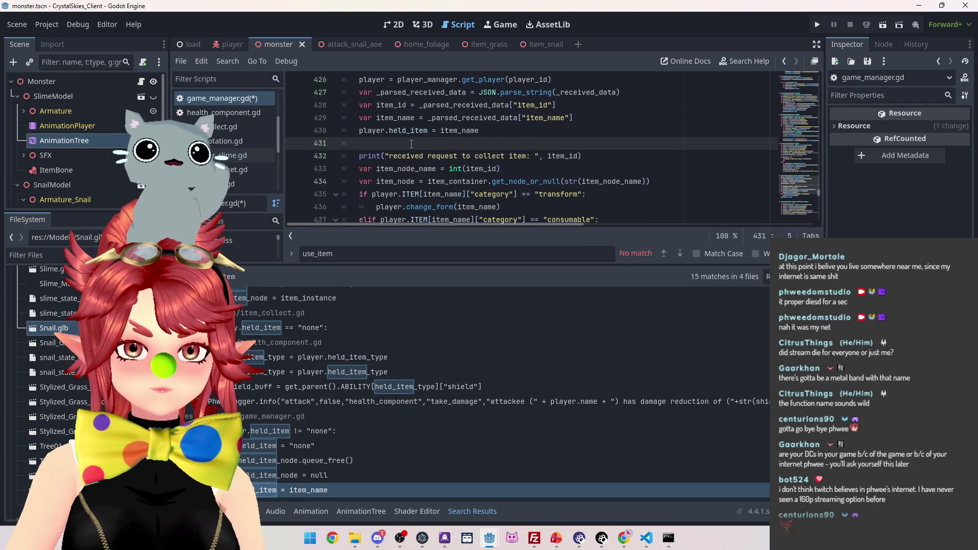
scroll(411, 143, "down", 1)
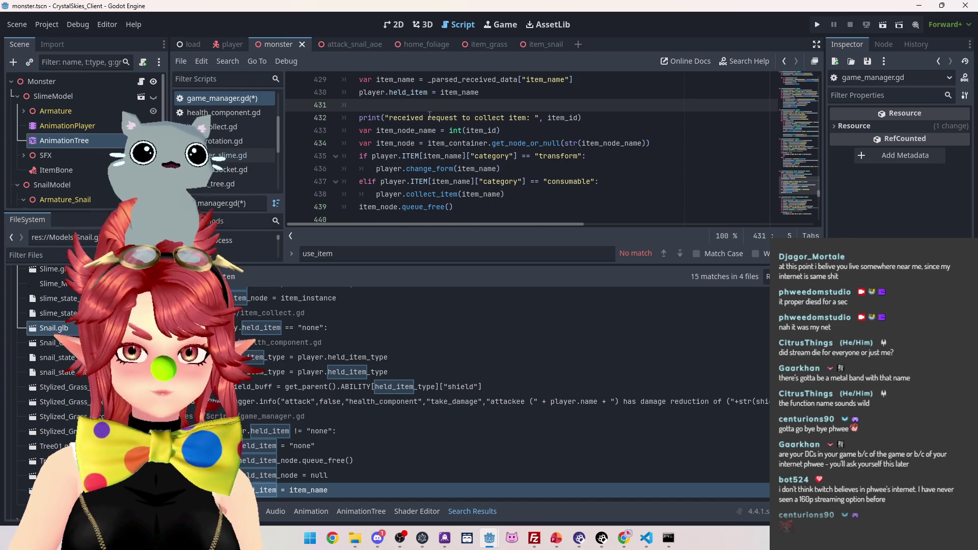
scroll(430, 116, "up", 1)
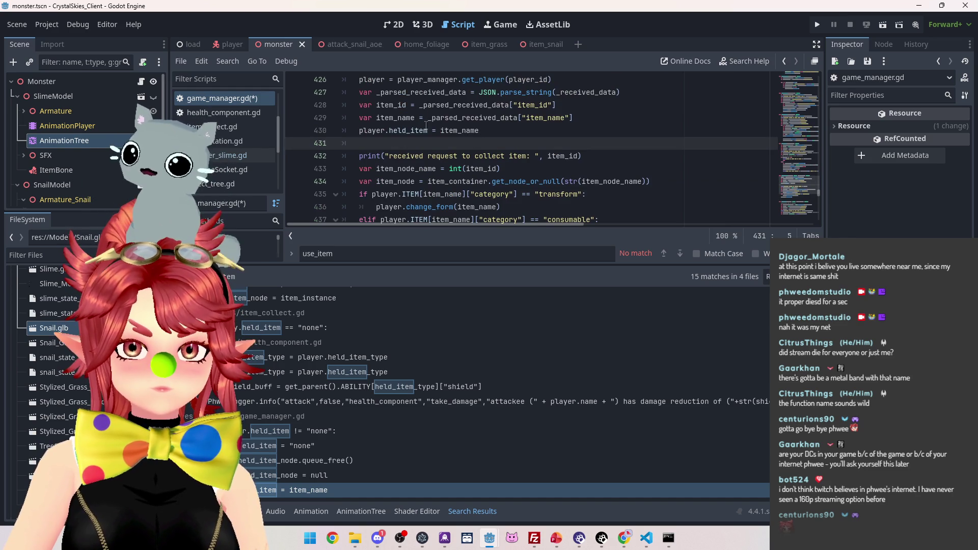
scroll(425, 125, "up", 3)
scroll(394, 114, "down", 2)
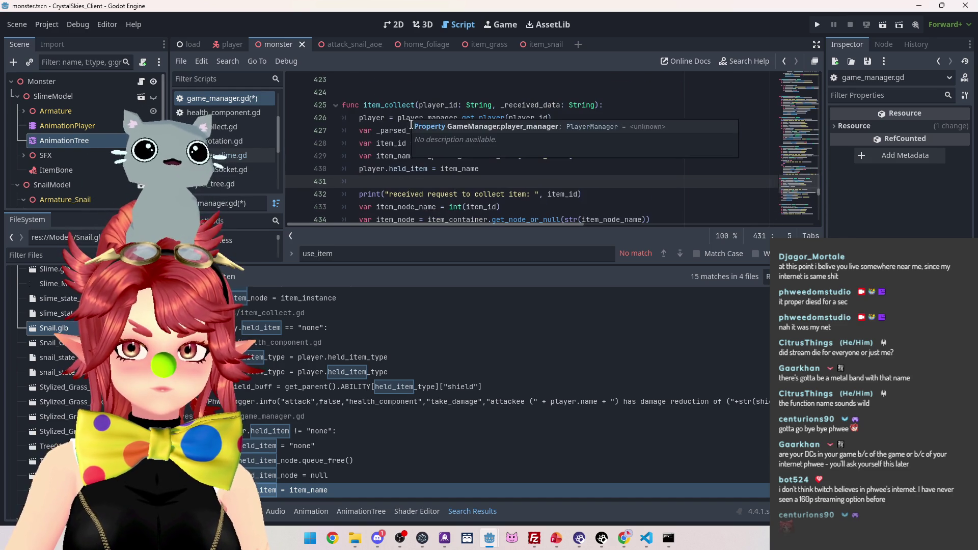
scroll(433, 187, "down", 1)
scroll(432, 187, "up", 1)
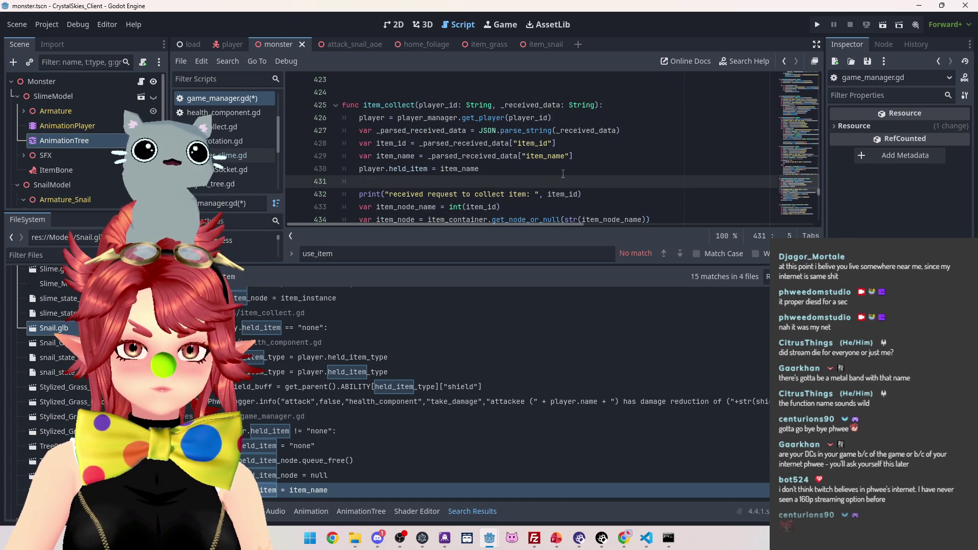
scroll(563, 174, "down", 1)
scroll(558, 171, "up", 1)
scroll(551, 169, "down", 1)
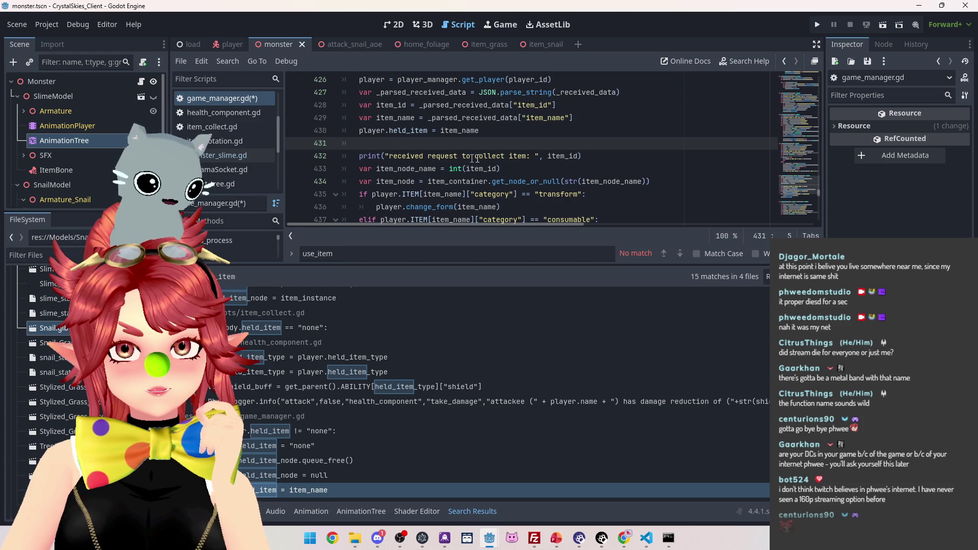
scroll(475, 159, "down", 1)
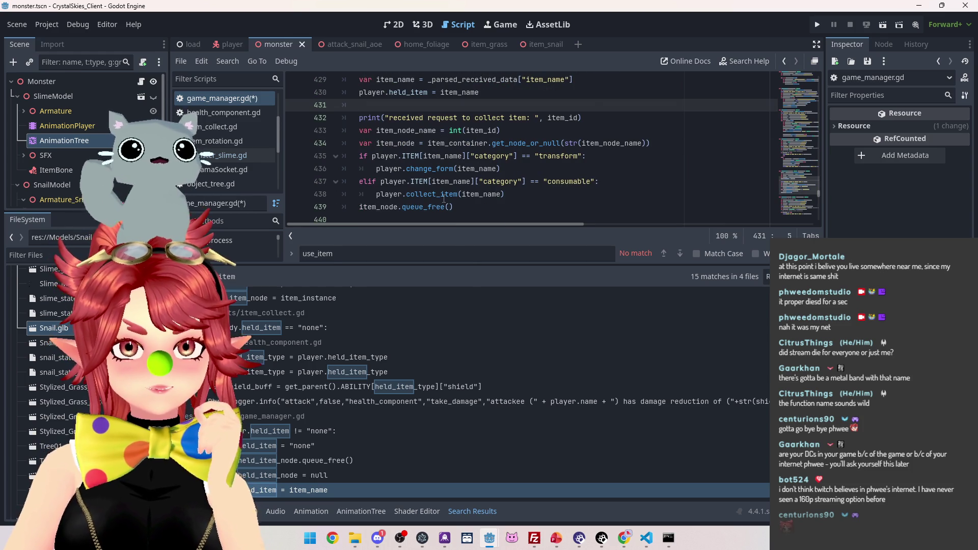
scroll(439, 189, "up", 1)
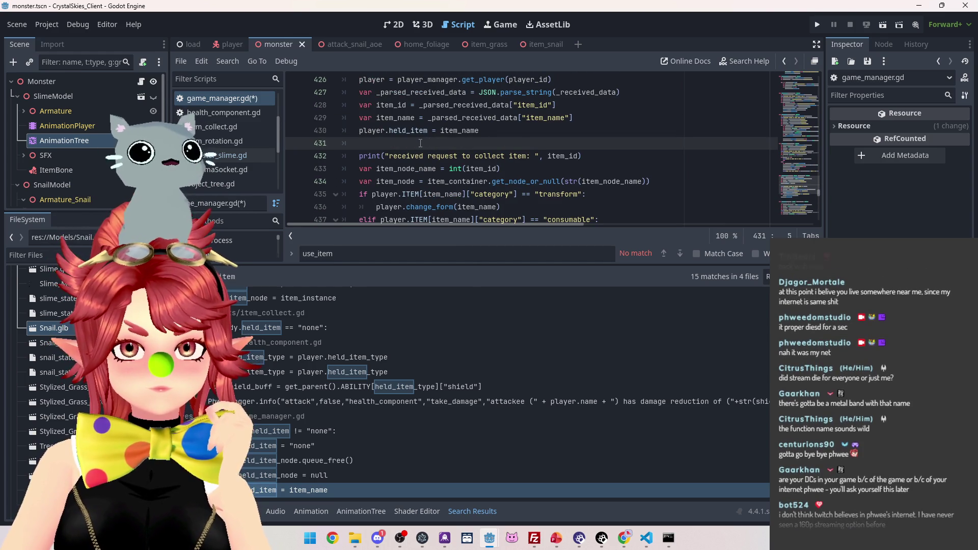
scroll(427, 182, "down", 1)
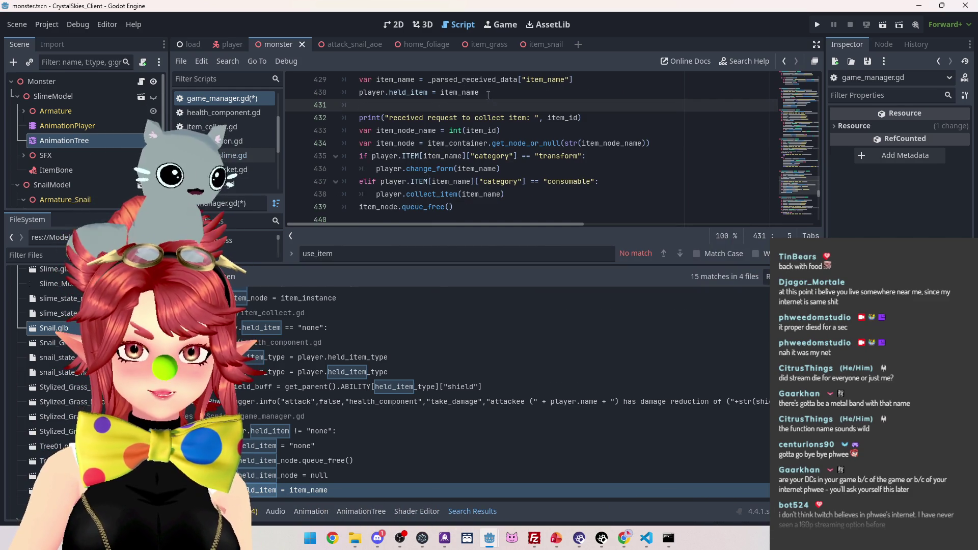
left_click_drag(488, 93, 336, 92)
scroll(506, 176, "up", 3)
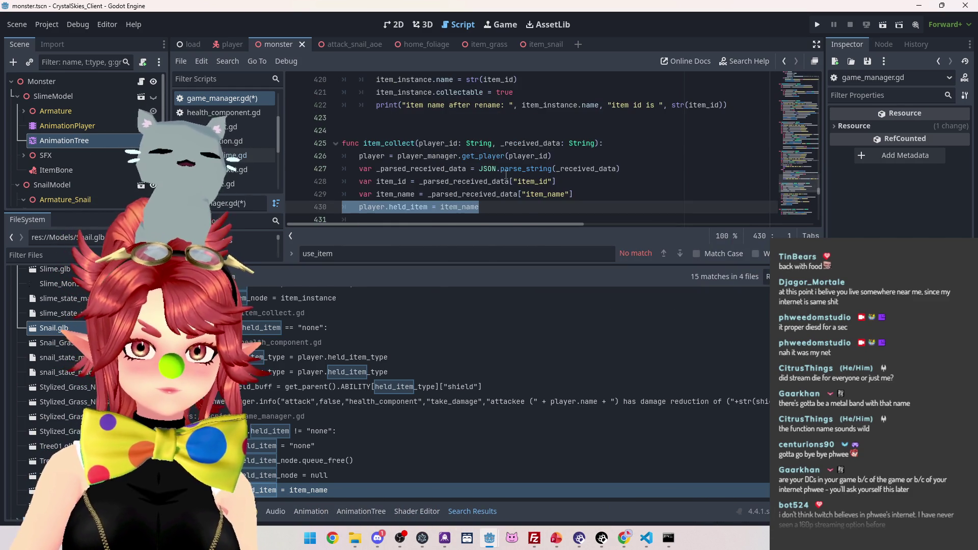
scroll(506, 176, "down", 2)
scroll(473, 164, "down", 1)
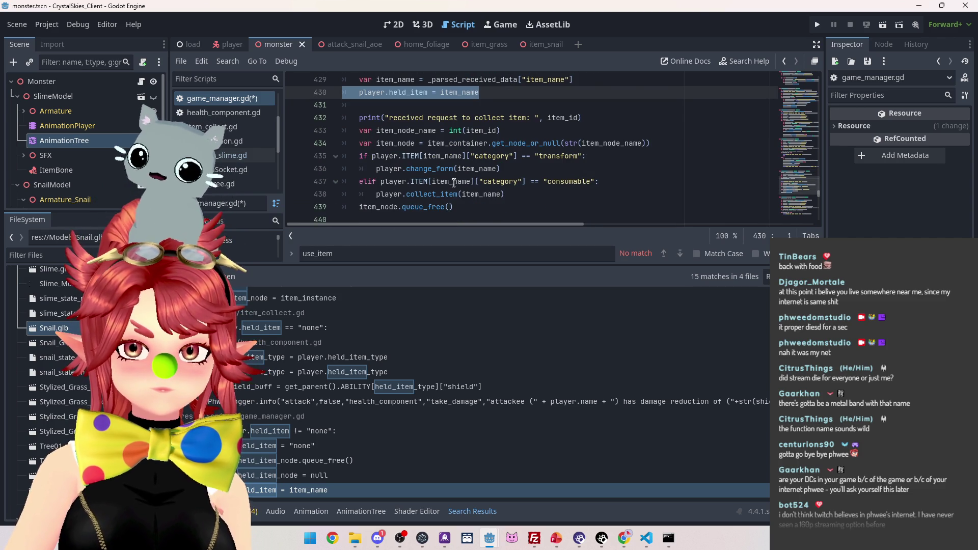
key("Delete")
key("Delete")
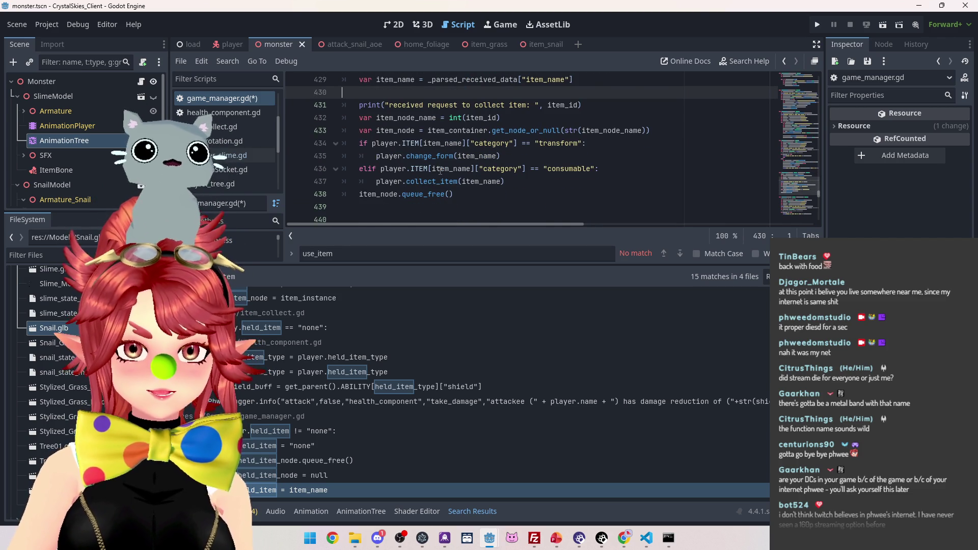
key("BackSpace")
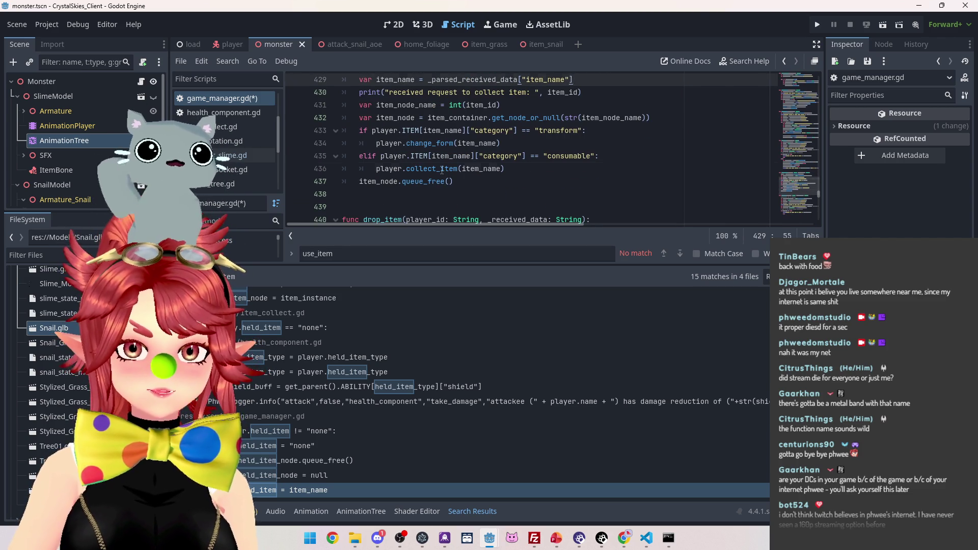
Step: Switch to player.gd and locate change_form with a search for 'chang'
left_click(442, 170)
scroll(237, 176, "down", 3)
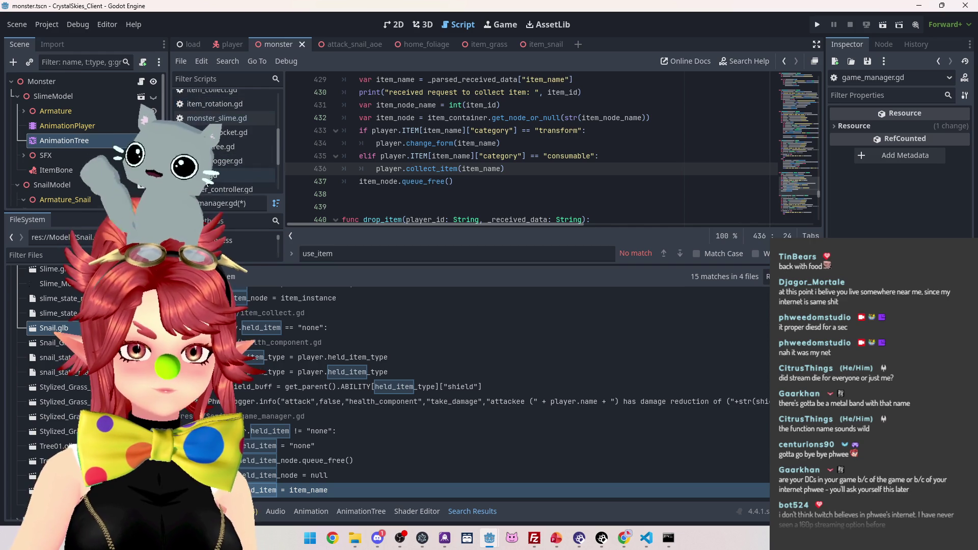
left_click(237, 175)
left_click(486, 143)
key("ctrl+f")
type("change")
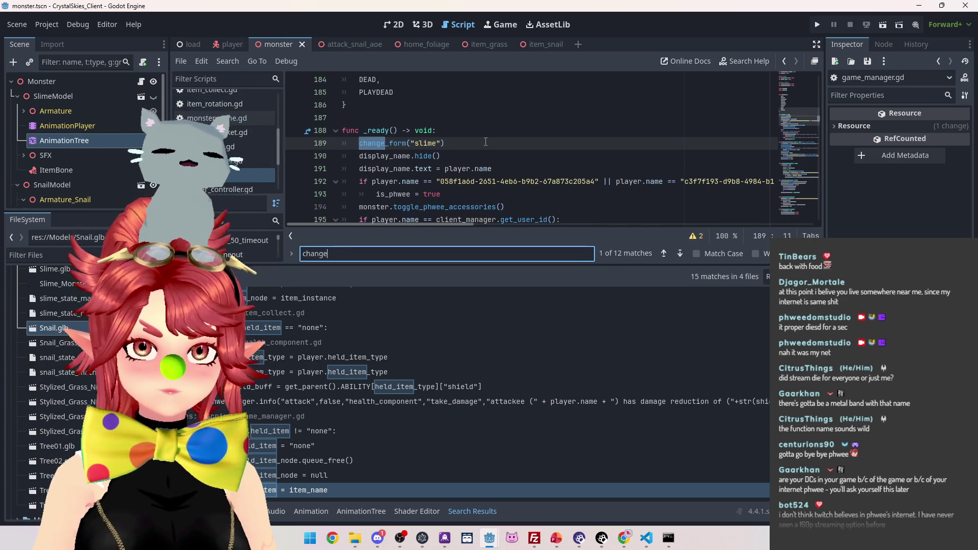
scroll(485, 142, "down", 4)
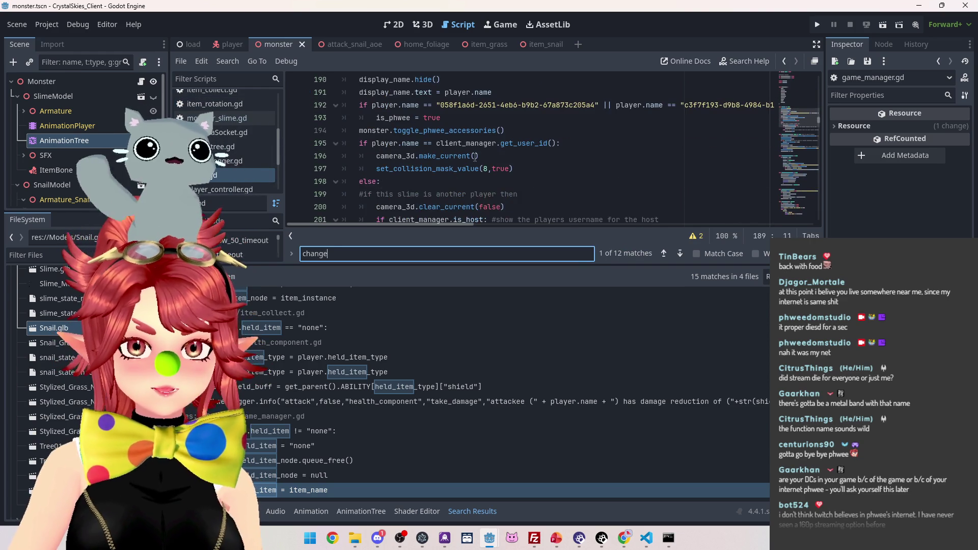
scroll(475, 156, "up", 3)
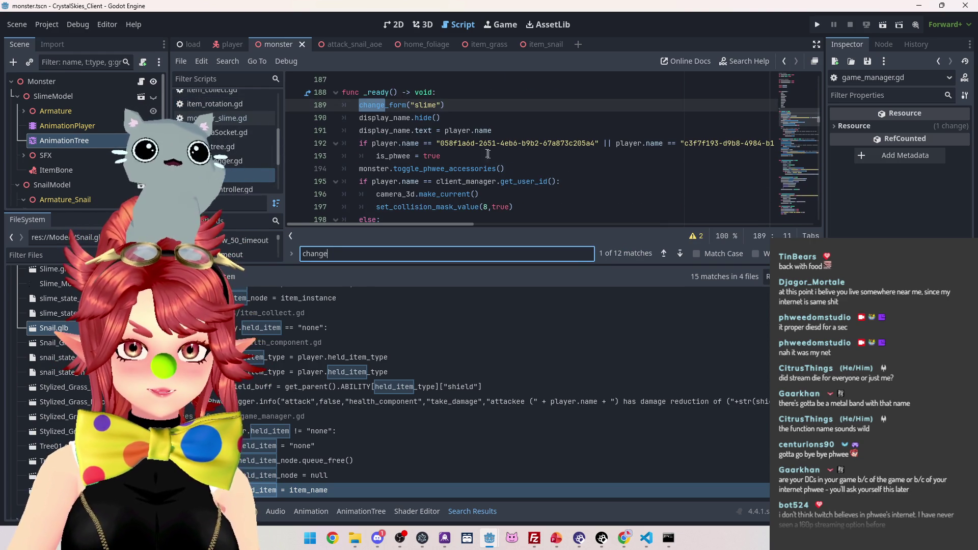
left_click(393, 106, "ctrl")
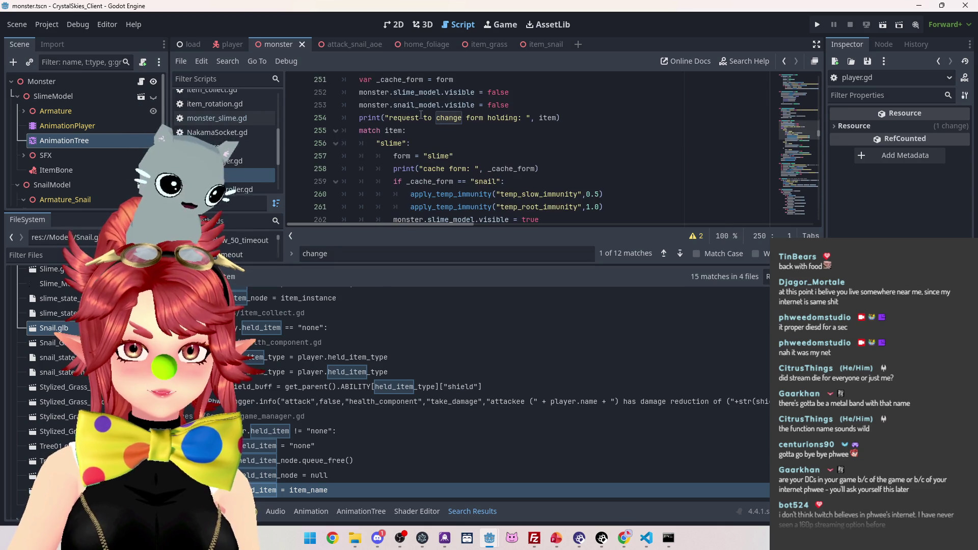
scroll(420, 115, "up", 1)
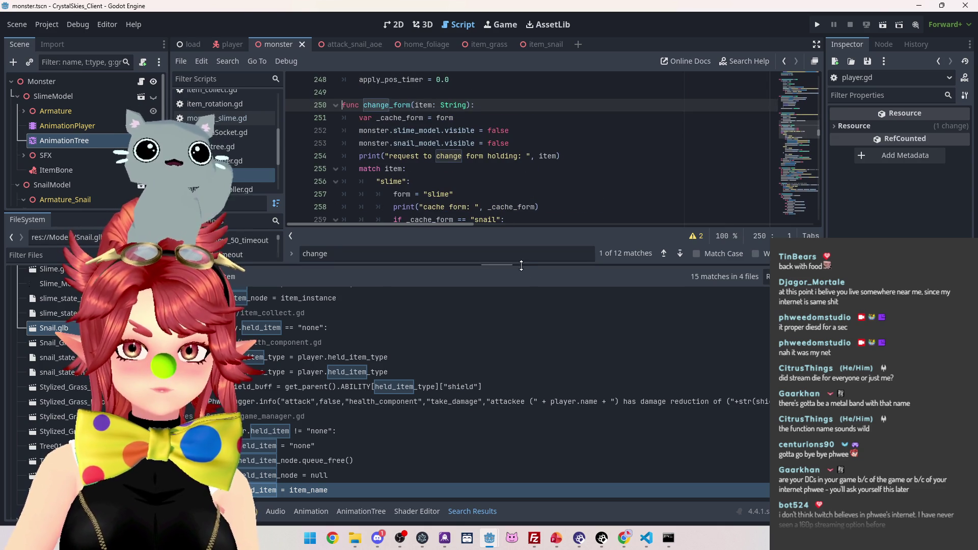
Step: Enlarge the script editor and review player.gd's collect_item code storing held_item_node
left_click_drag(521, 266, 522, 398)
scroll(496, 238, "down", 3)
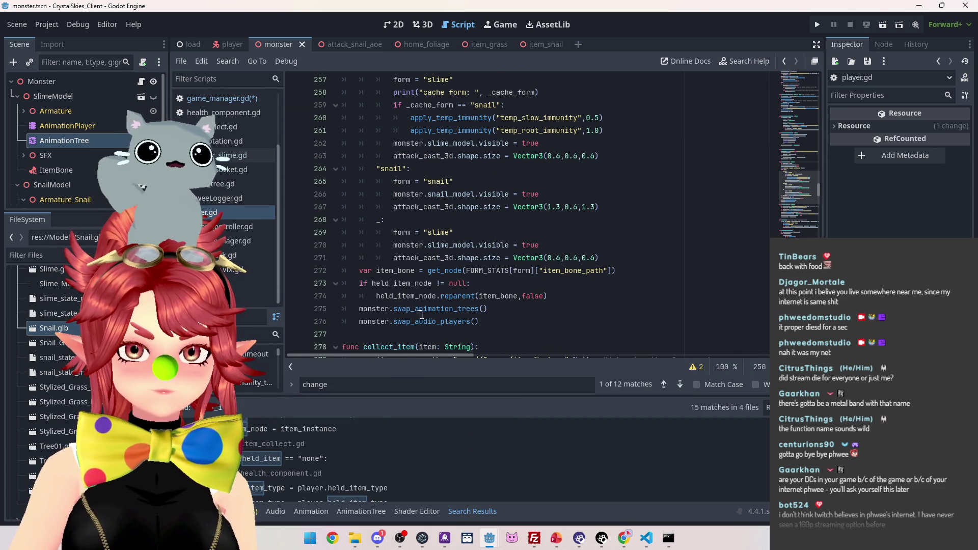
scroll(394, 163, "up", 4)
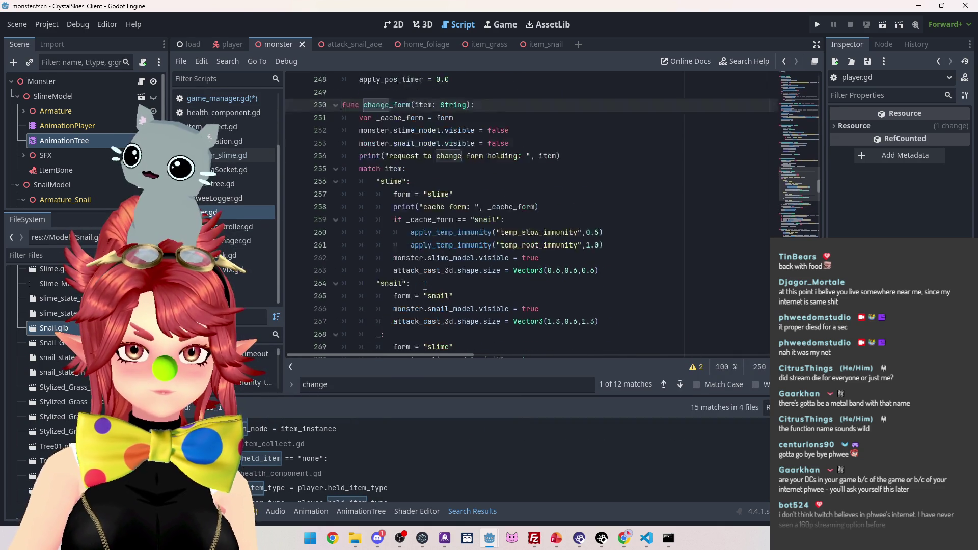
scroll(412, 172, "down", 4)
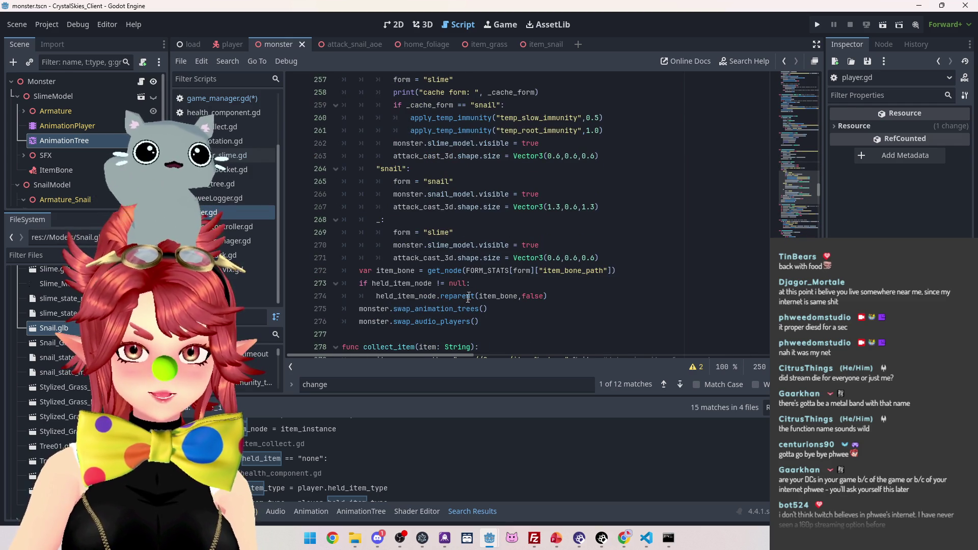
scroll(460, 285, "up", 3)
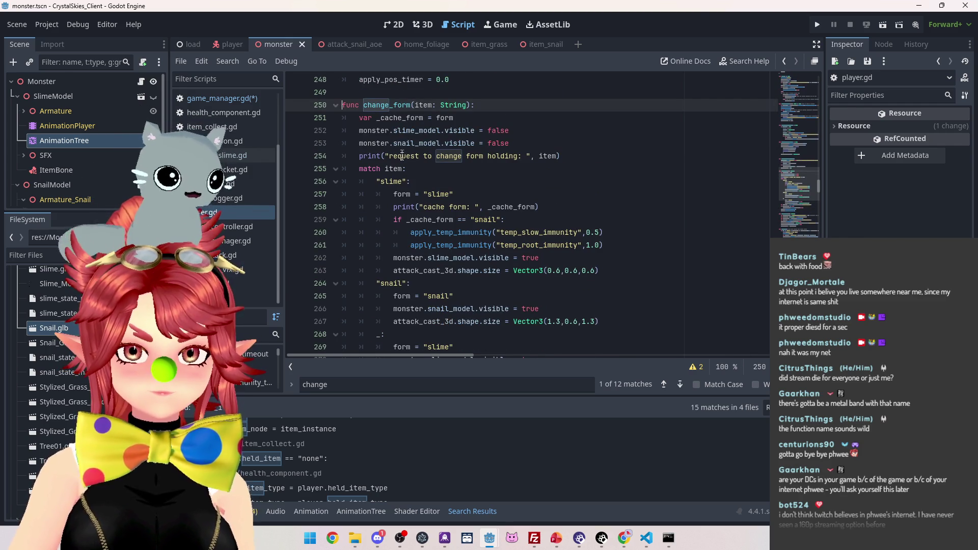
scroll(397, 152, "down", 1)
scroll(400, 131, "down", 3)
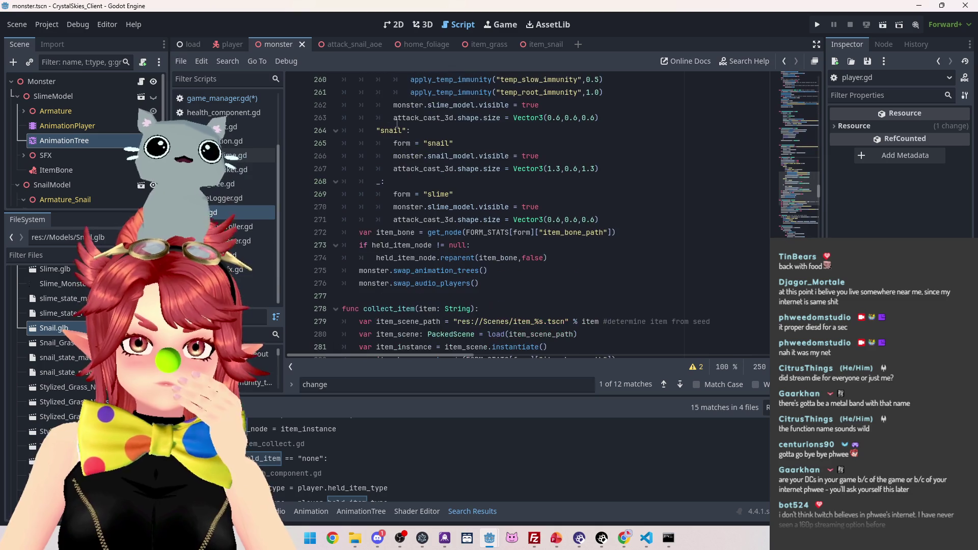
scroll(397, 123, "up", 4)
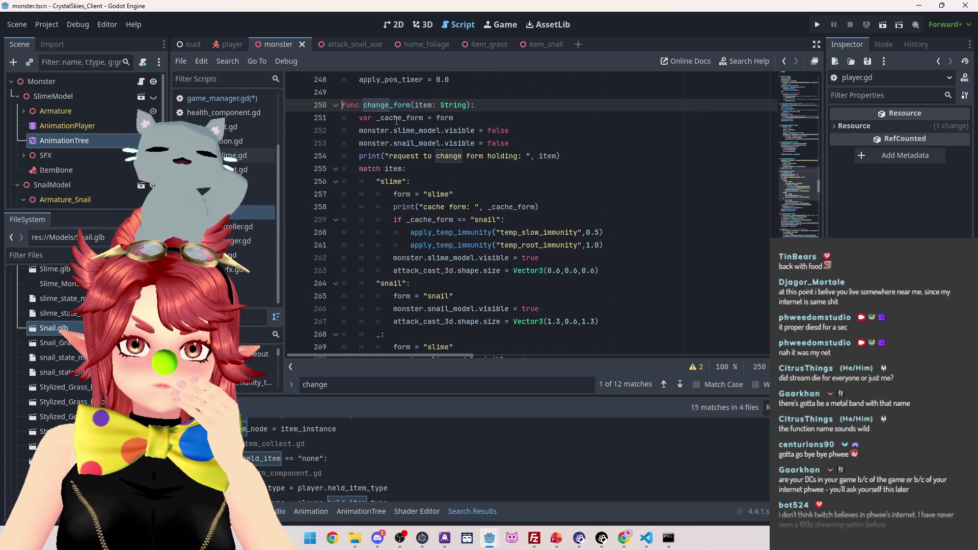
scroll(396, 120, "down", 4)
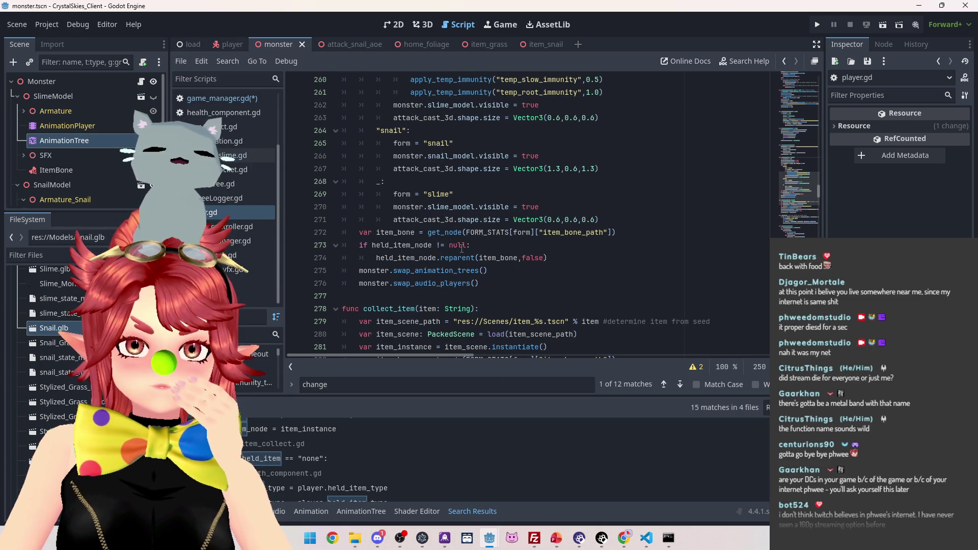
mouse_move(460, 256)
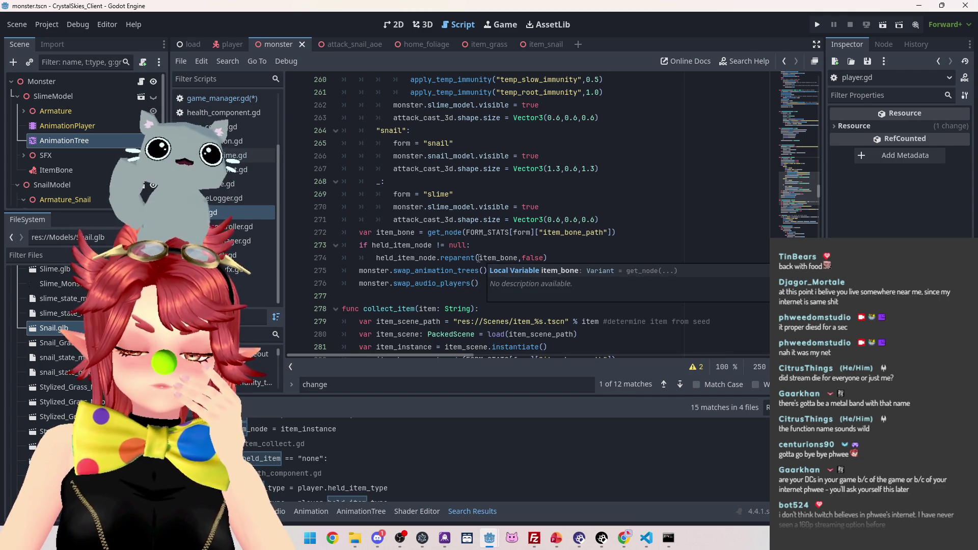
scroll(458, 254, "up", 3)
scroll(450, 251, "down", 2)
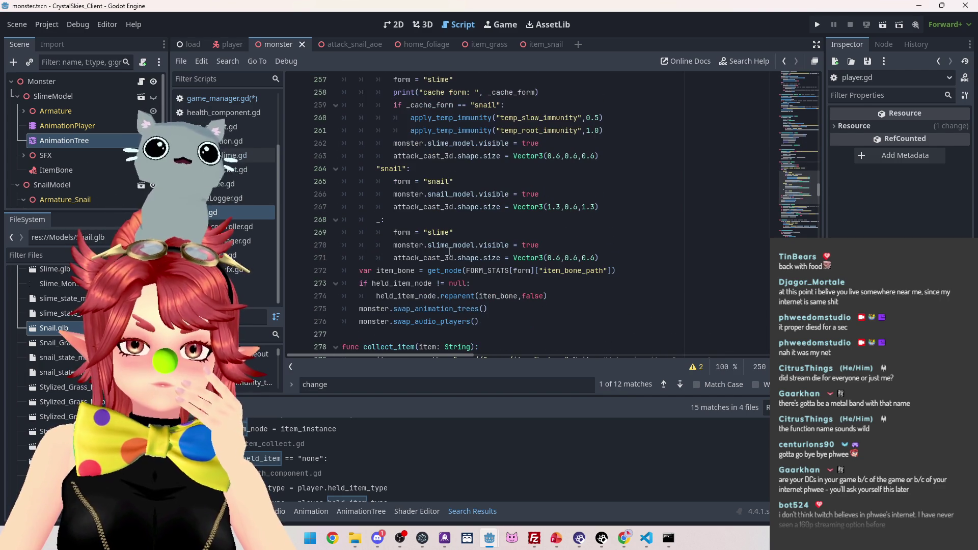
scroll(449, 251, "up", 3)
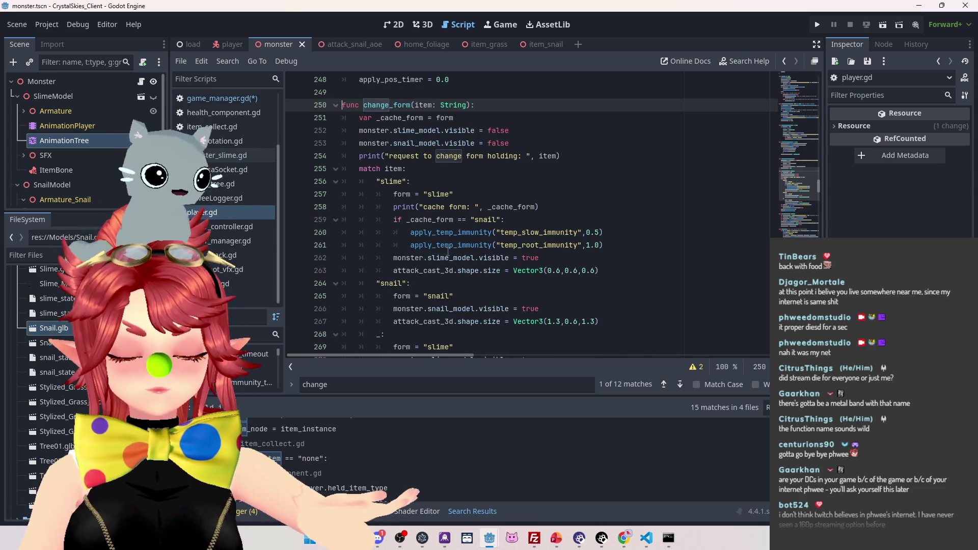
scroll(446, 250, "down", 4)
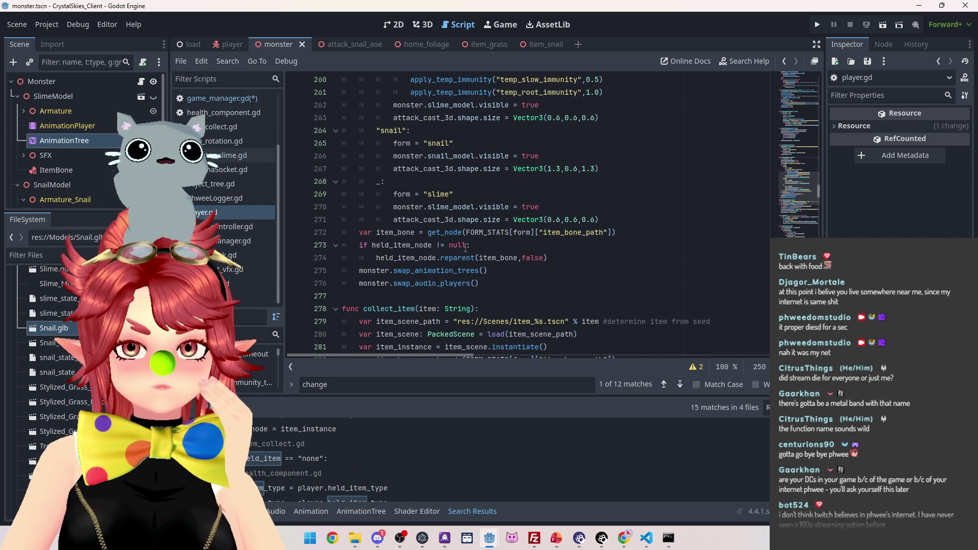
scroll(408, 204, "up", 4)
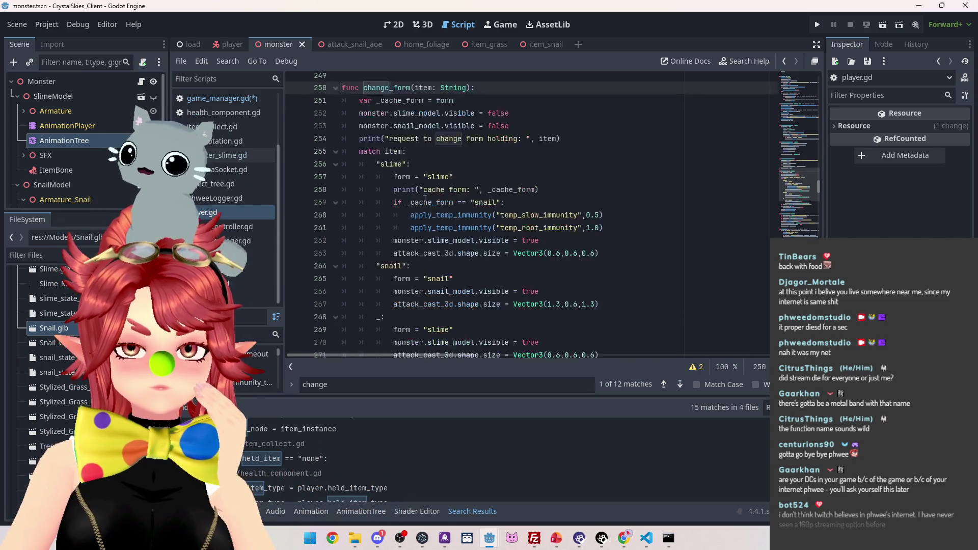
scroll(407, 200, "down", 8)
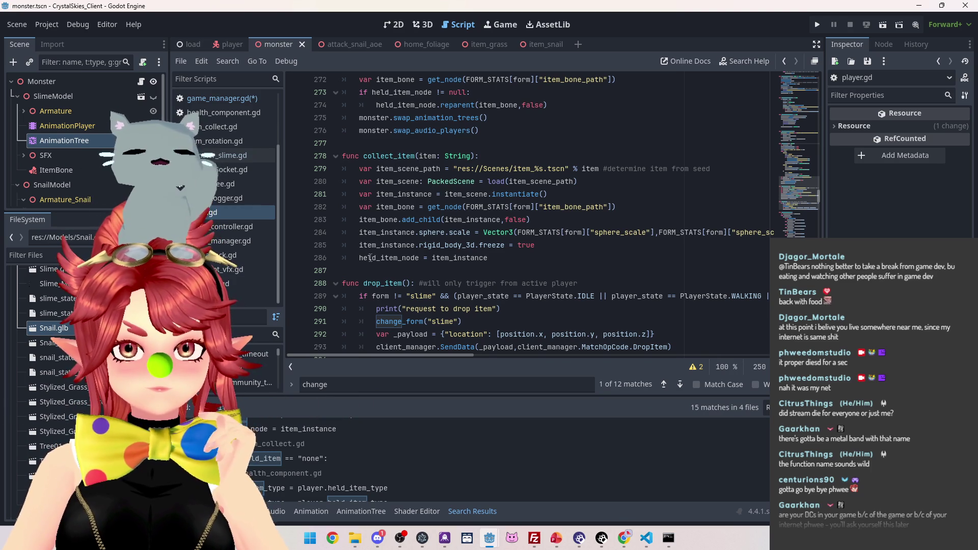
Step: Add 'held_item = item' on line 286 inside collect_item
left_click(550, 247)
key("Return")
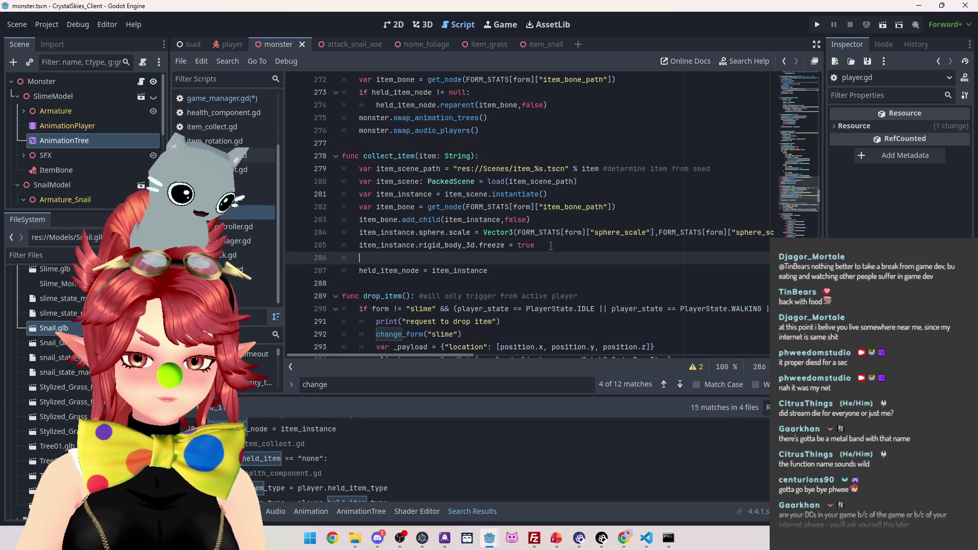
type("held_item")
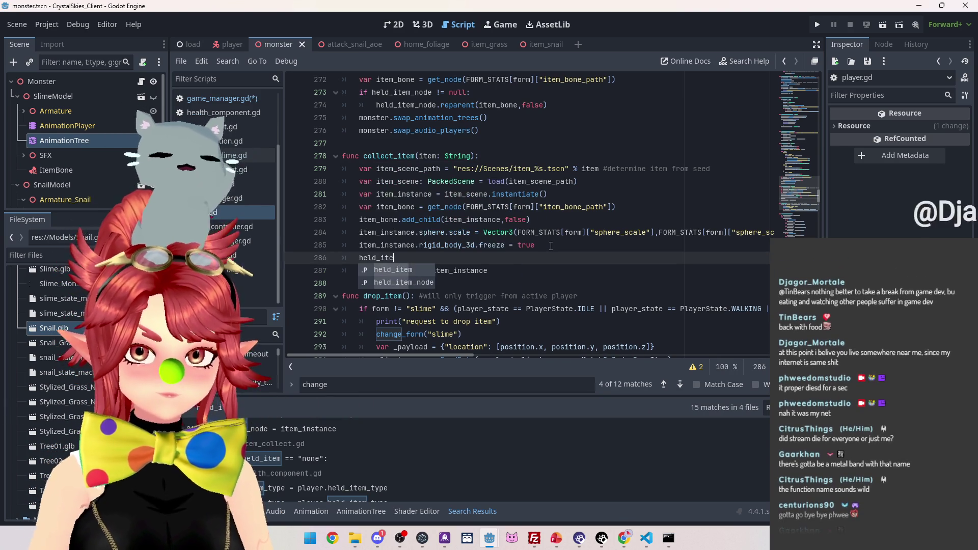
type(" = item")
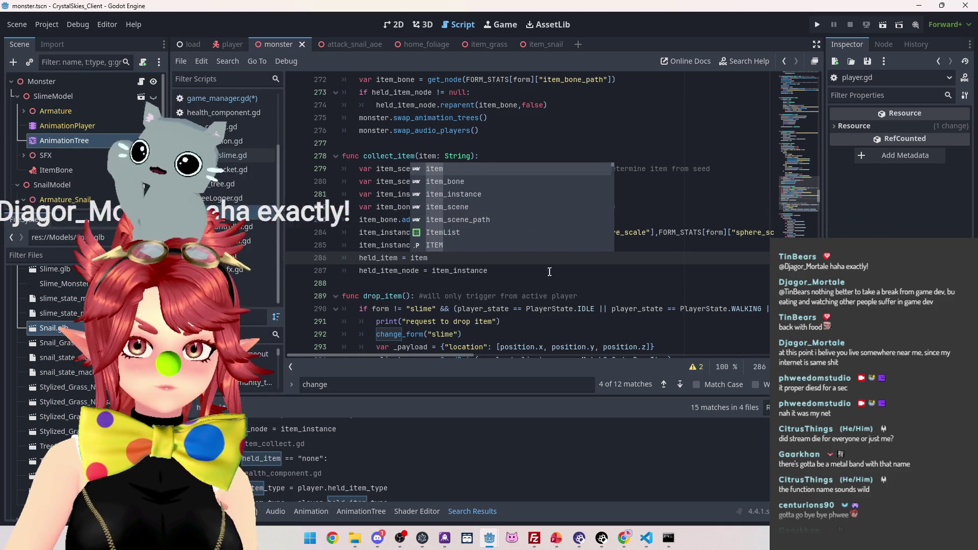
key("Return")
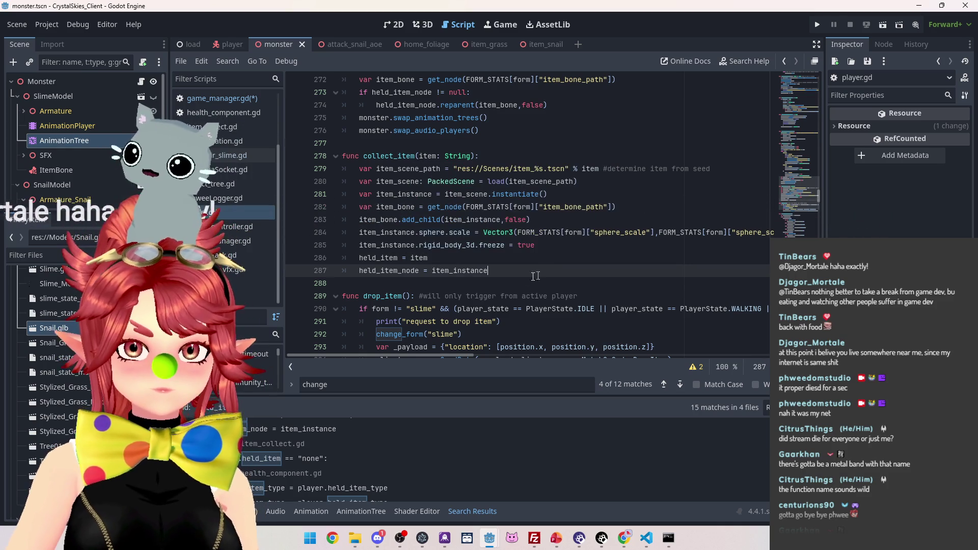
Step: Save the modified scripts and run the project
left_click(494, 270)
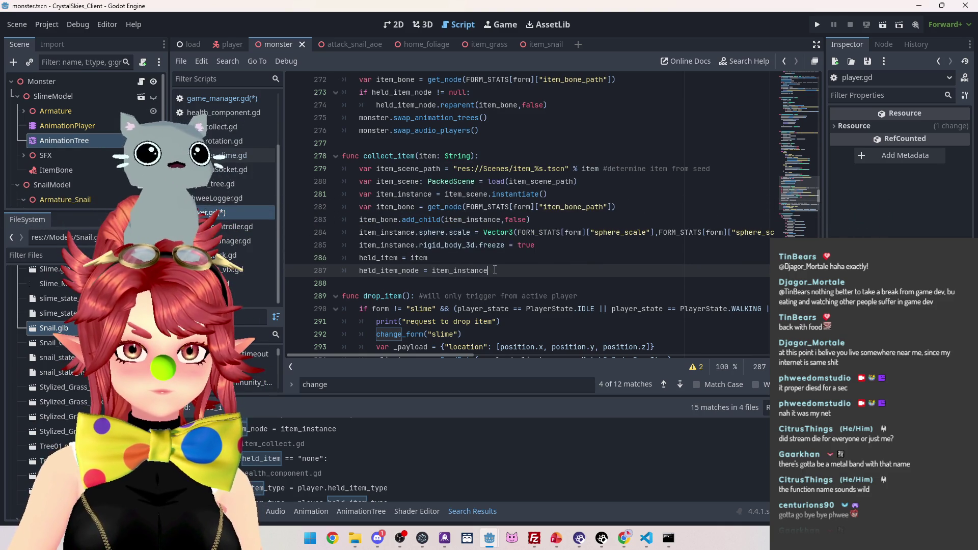
key("ctrl+s")
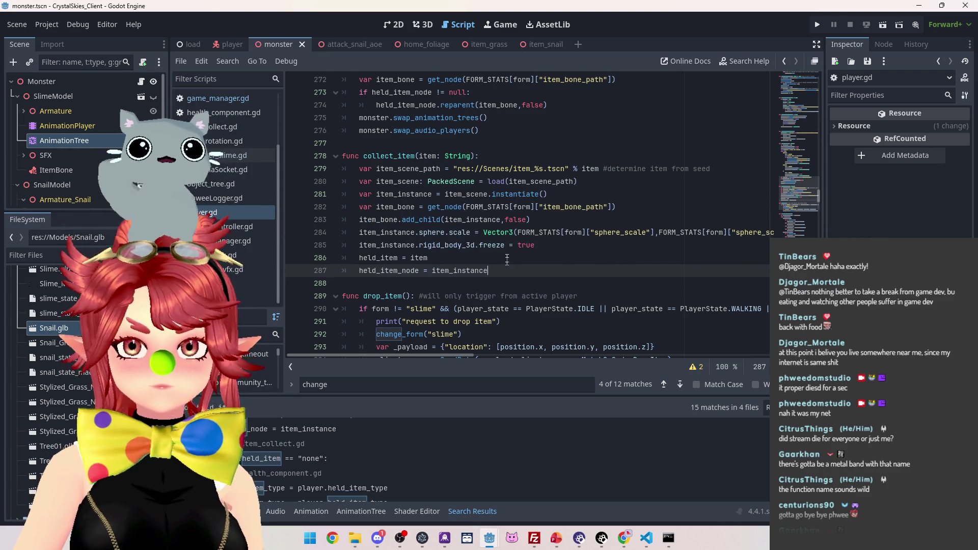
left_click(817, 24)
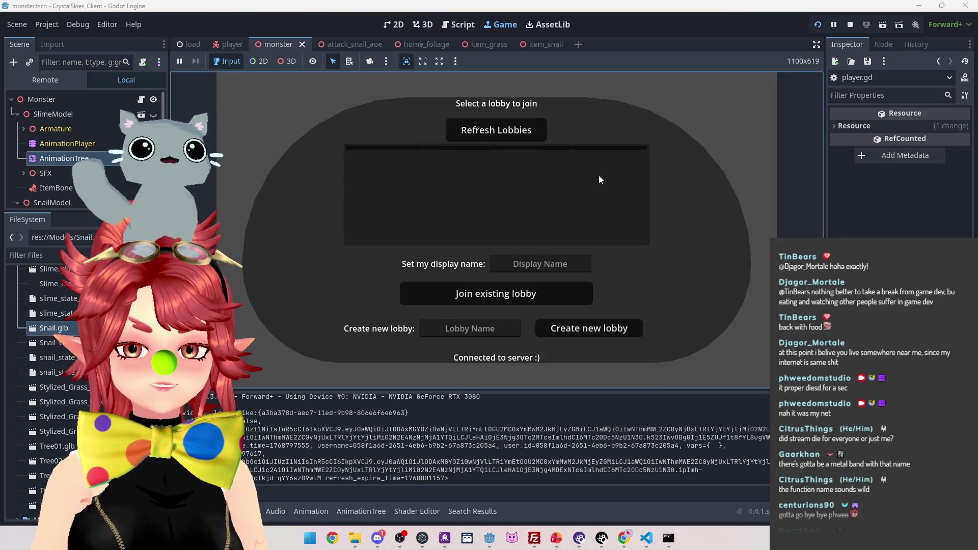
Step: Enter a display name and create a new lobby named 'asddd' to spawn the slime
left_click(537, 264)
type("Phwee")
key("Tab")
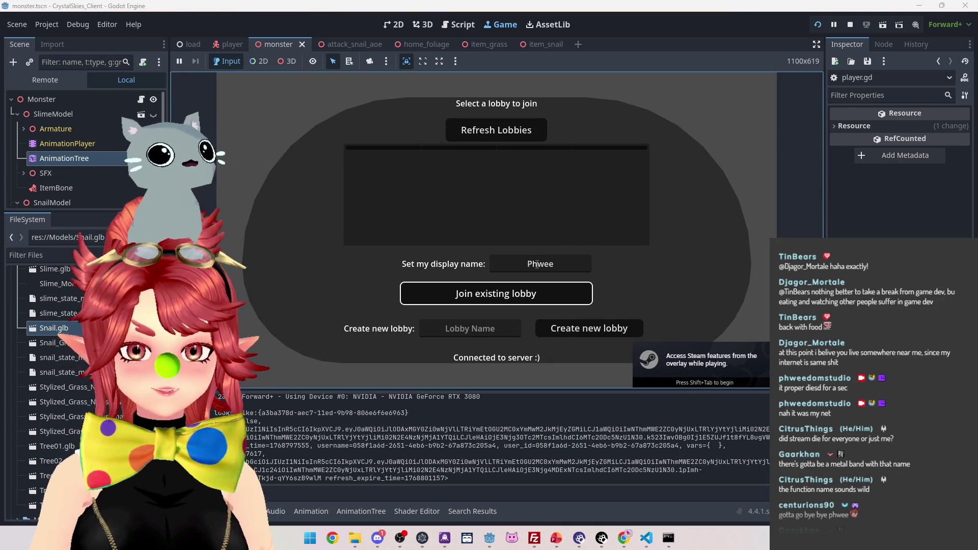
key("Tab")
type("a")
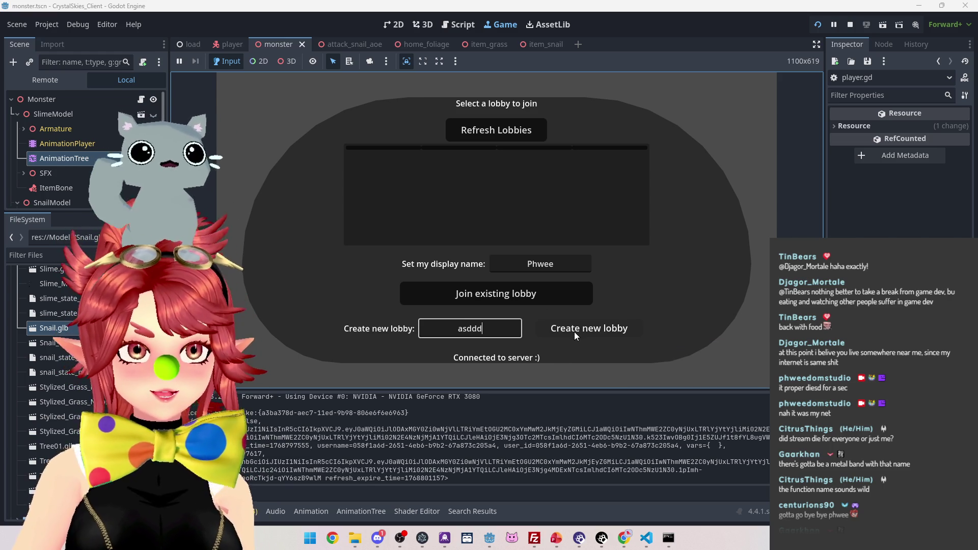
left_click(574, 332)
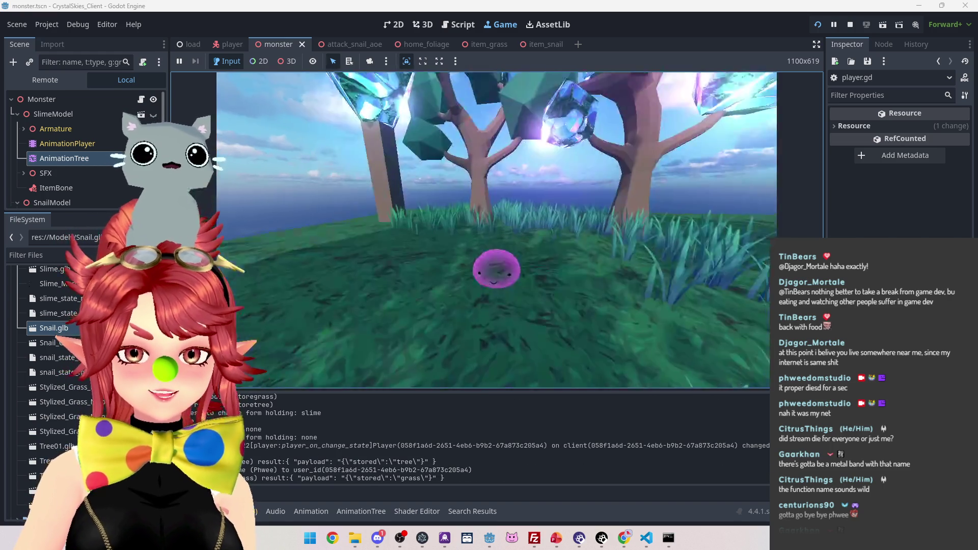
Step: Move the slime into the grass, travel as a snail, drop the snail item, then become a snail again
key("w")
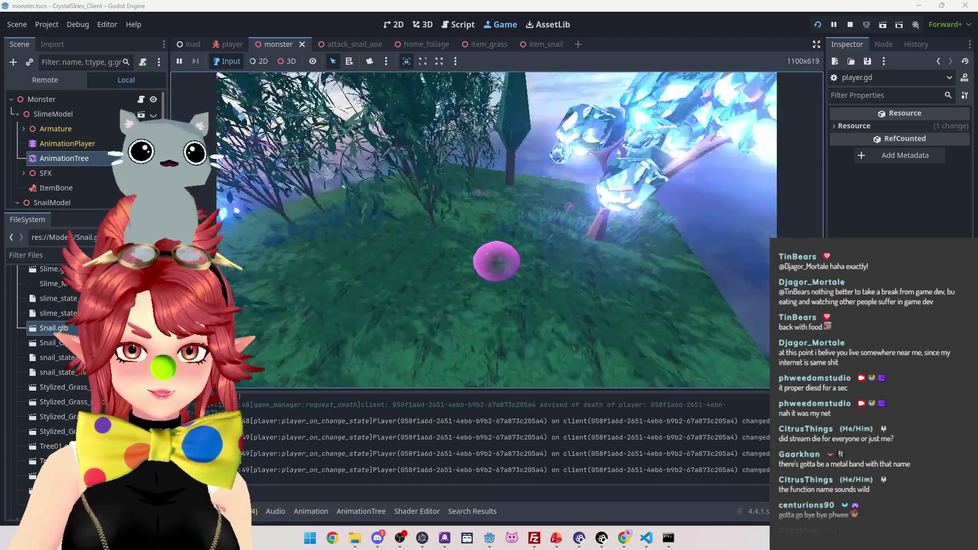
key("w")
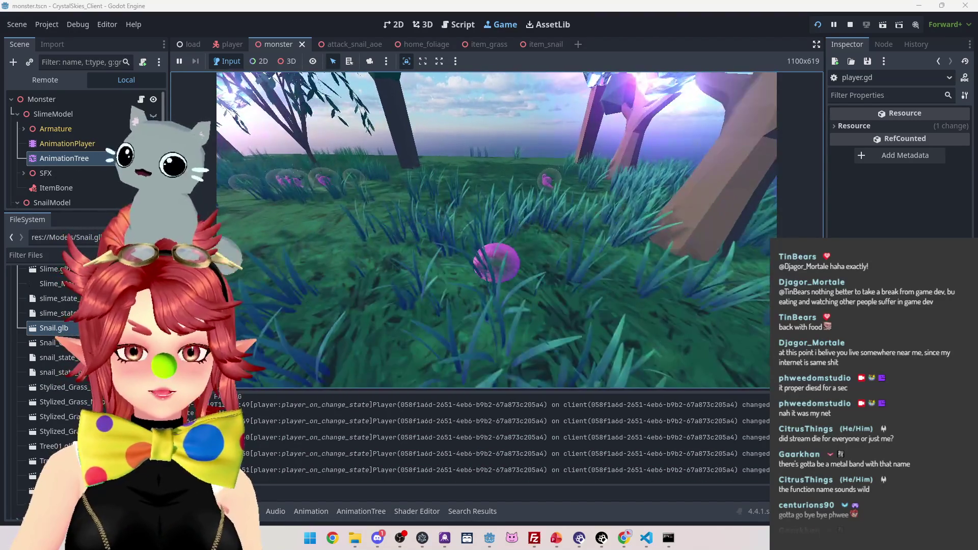
key("w")
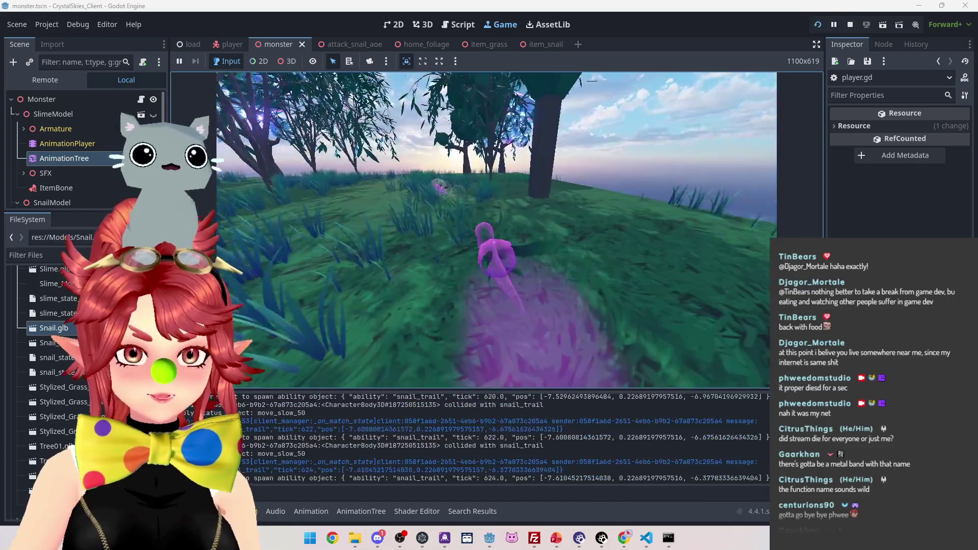
key("w")
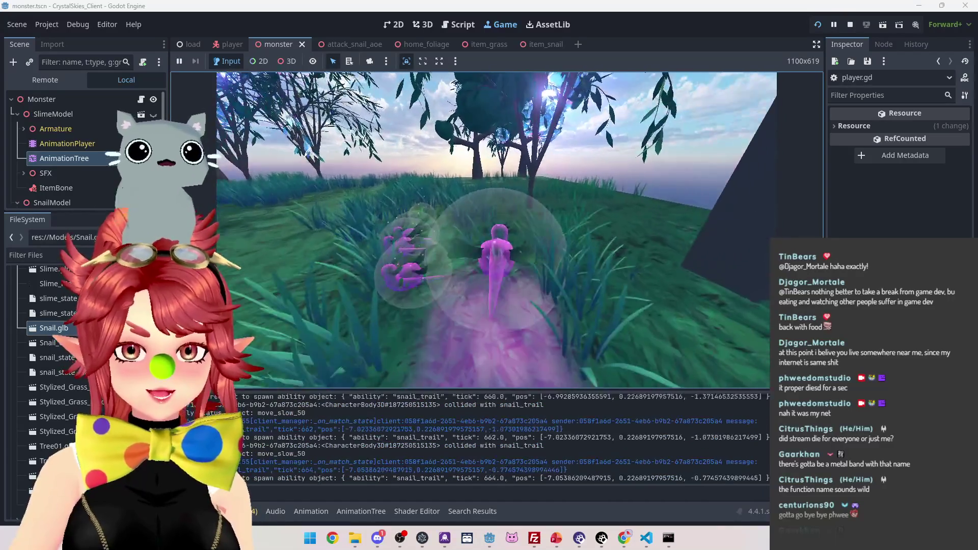
key("w")
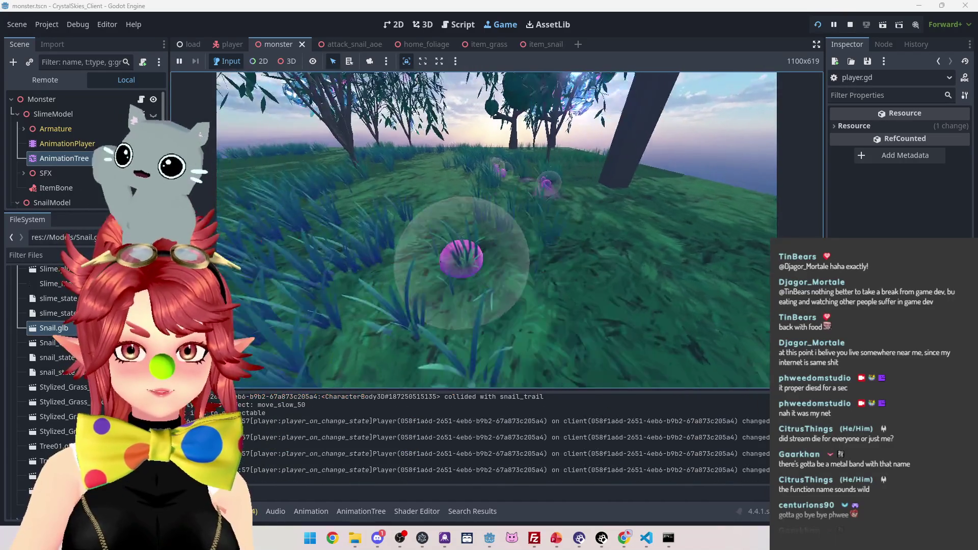
Step: Steer the snail along its pink trail, drop the snail item again, and stop the game
key("w")
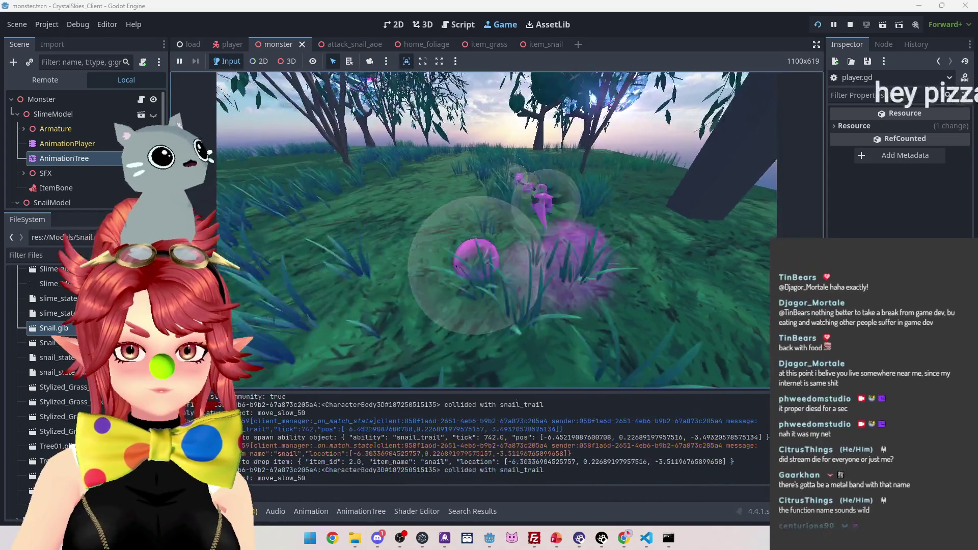
key("w")
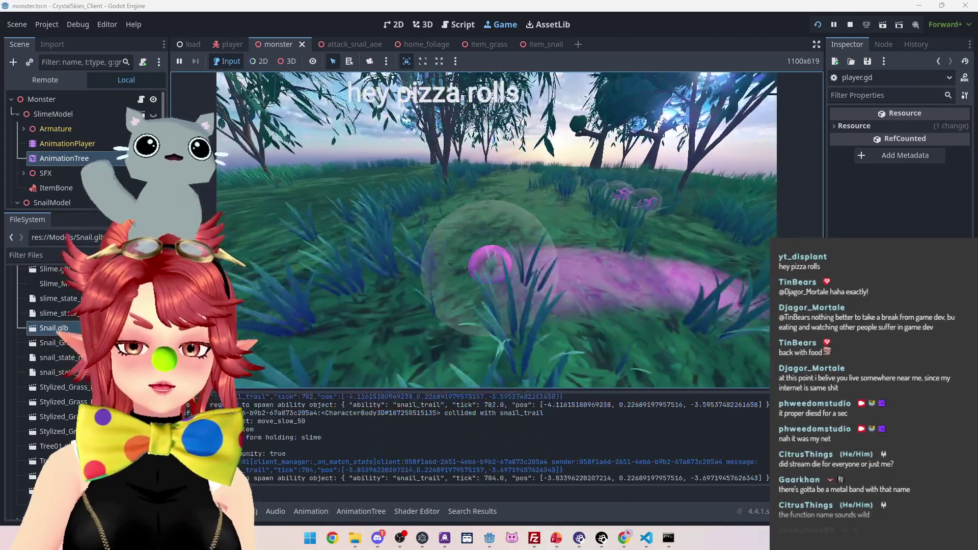
key("w")
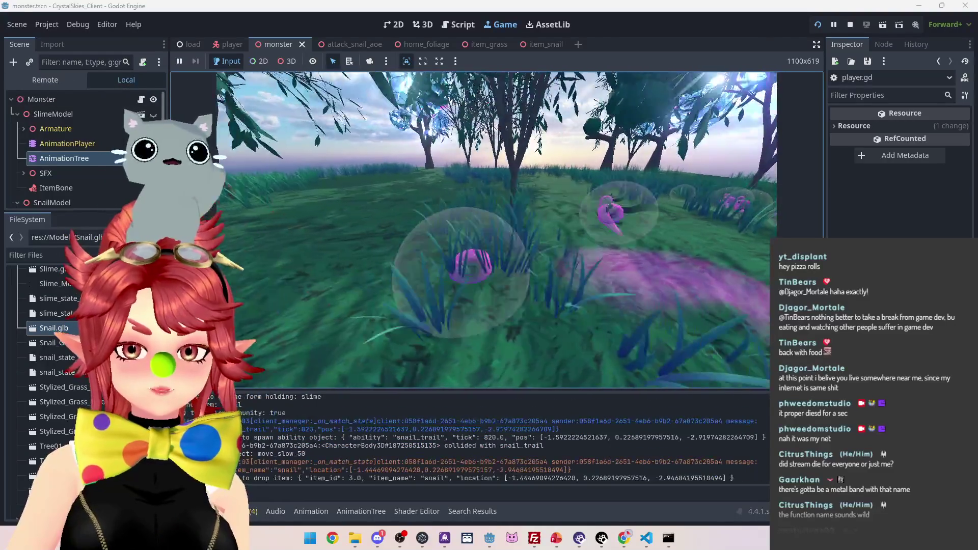
key("w")
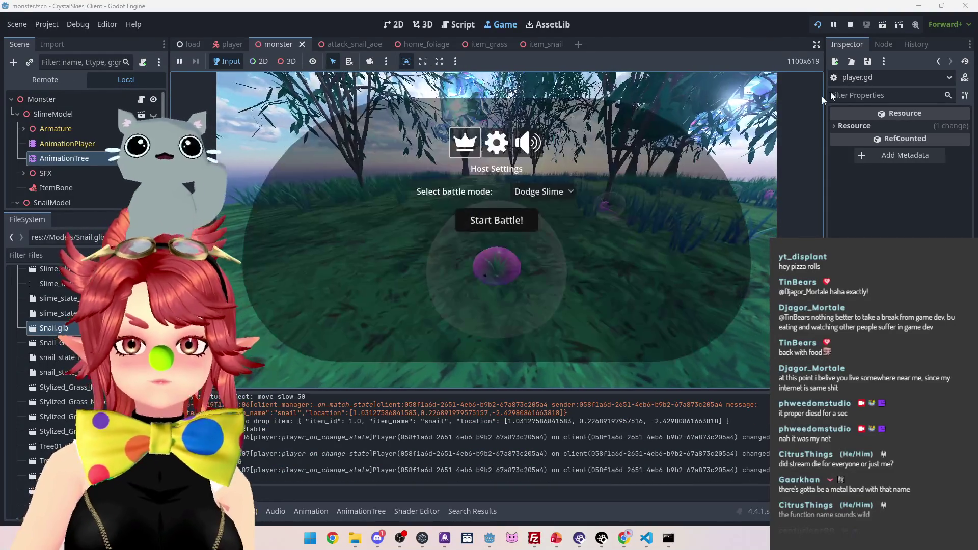
left_click(848, 26)
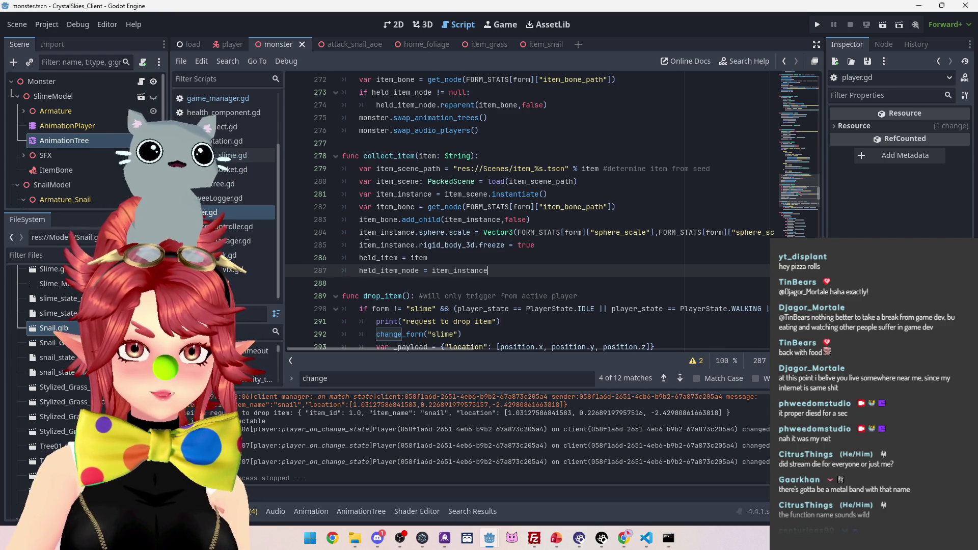
Step: Paste the item_instance.sphere.scale line from collect_item into change_form at line 275
left_click_drag(361, 234, 764, 234)
key("ctrl+c")
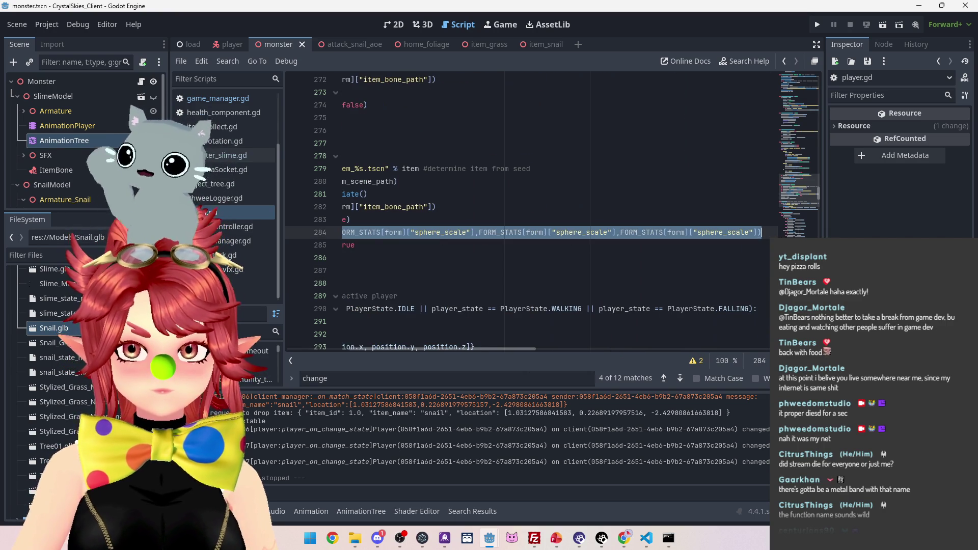
left_click_drag(512, 352, 453, 352)
scroll(431, 270, "up", 3)
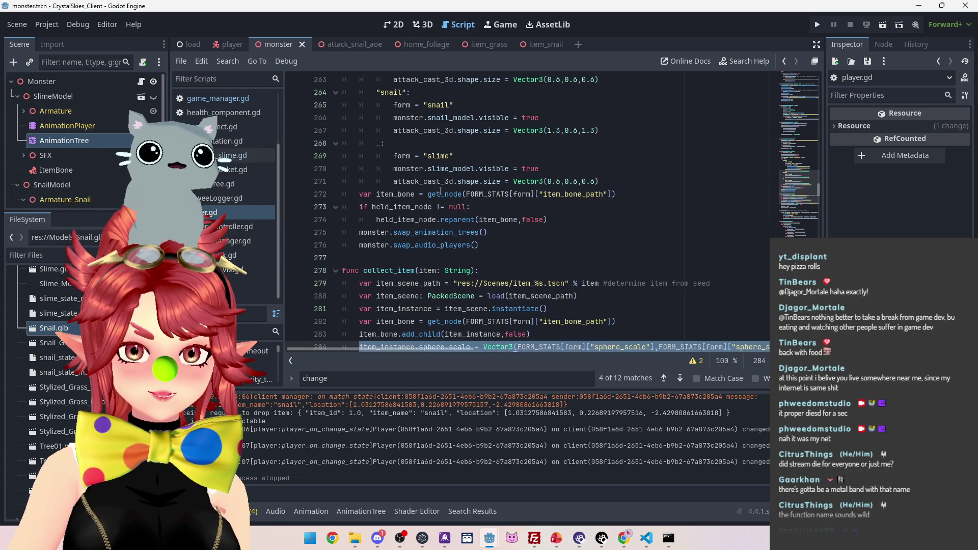
scroll(441, 191, "up", 5)
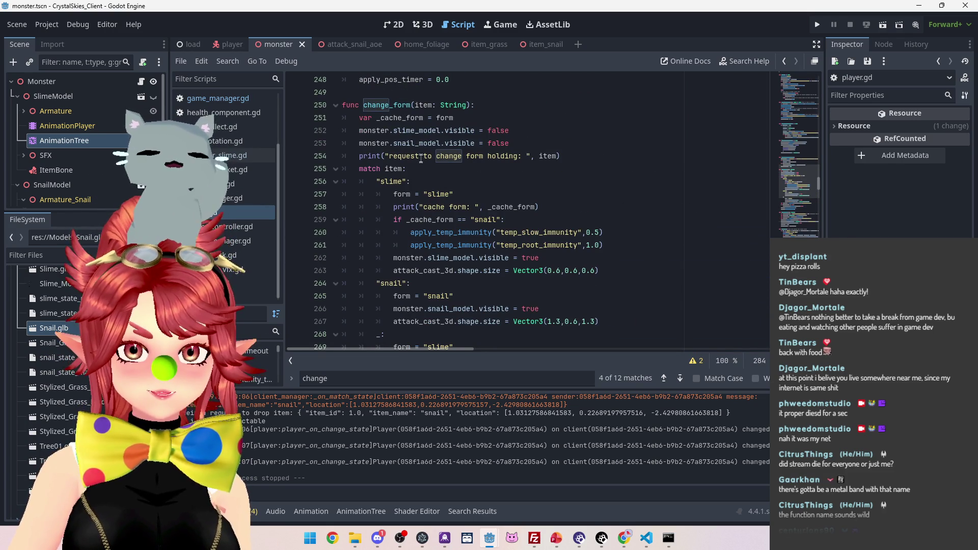
scroll(420, 159, "down", 4)
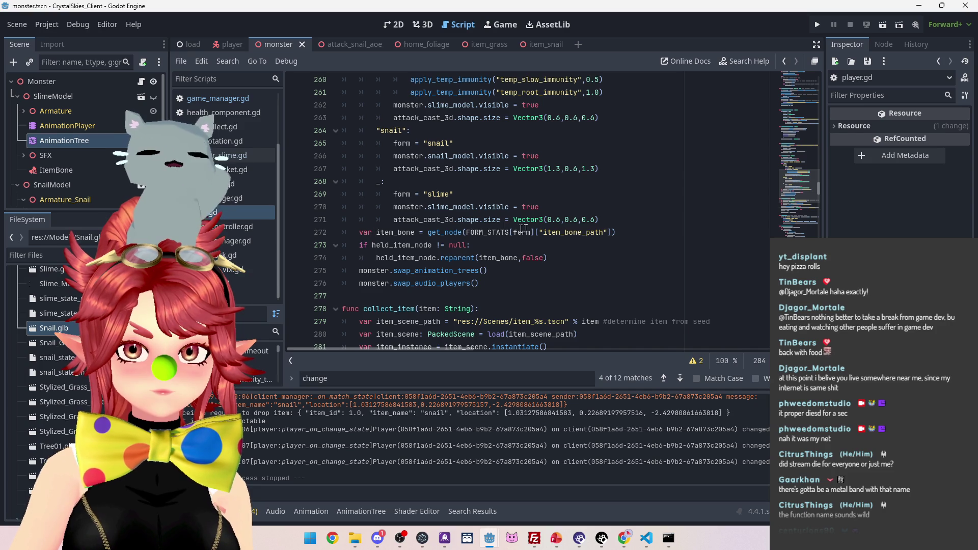
left_click(359, 271)
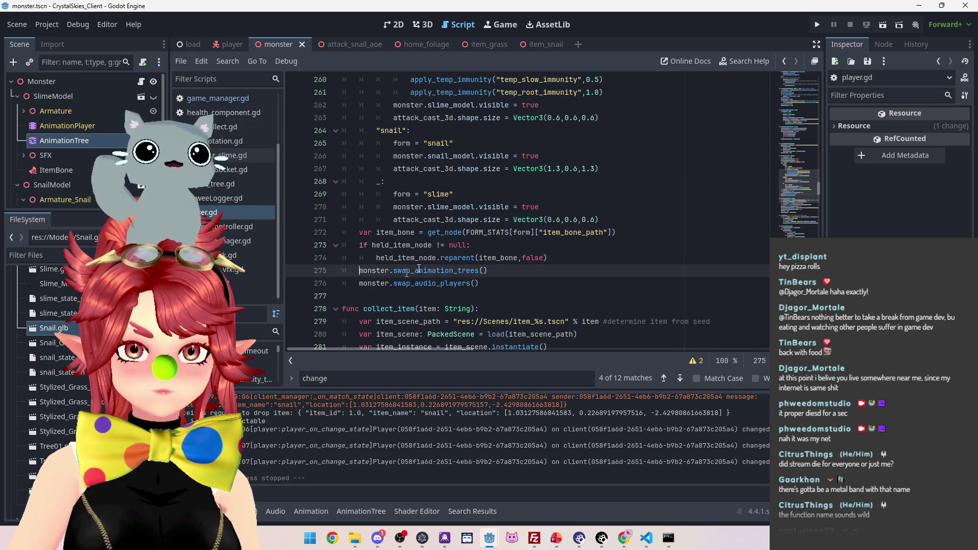
key("ctrl+v")
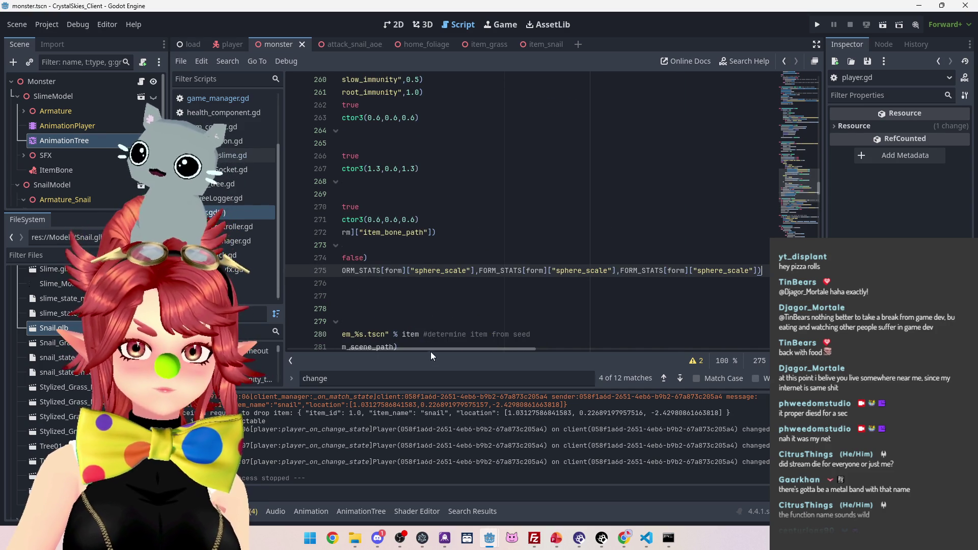
Step: Replace item_instance with held_item_node on line 275, save player.gd, and relaunch the project
left_click_drag(432, 352, 341, 352)
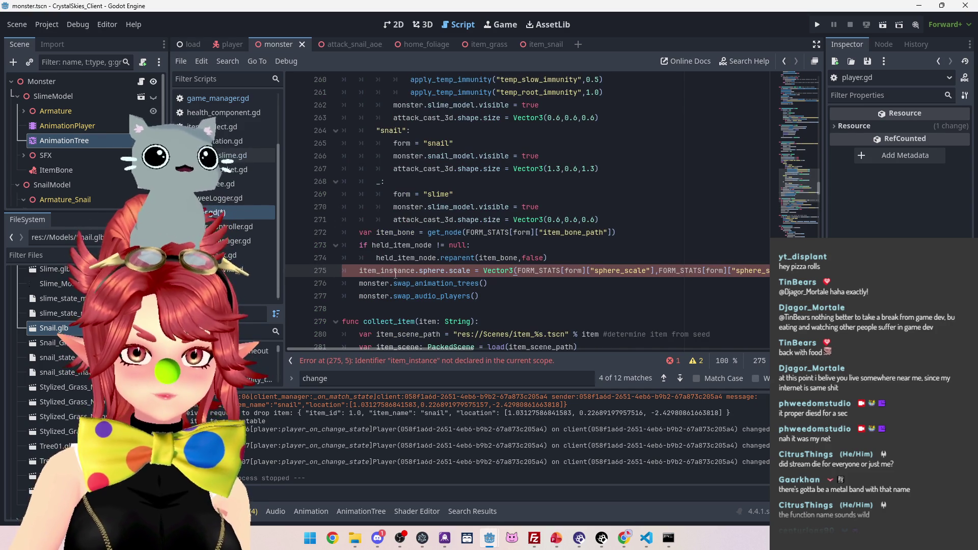
left_click_drag(377, 259, 433, 259)
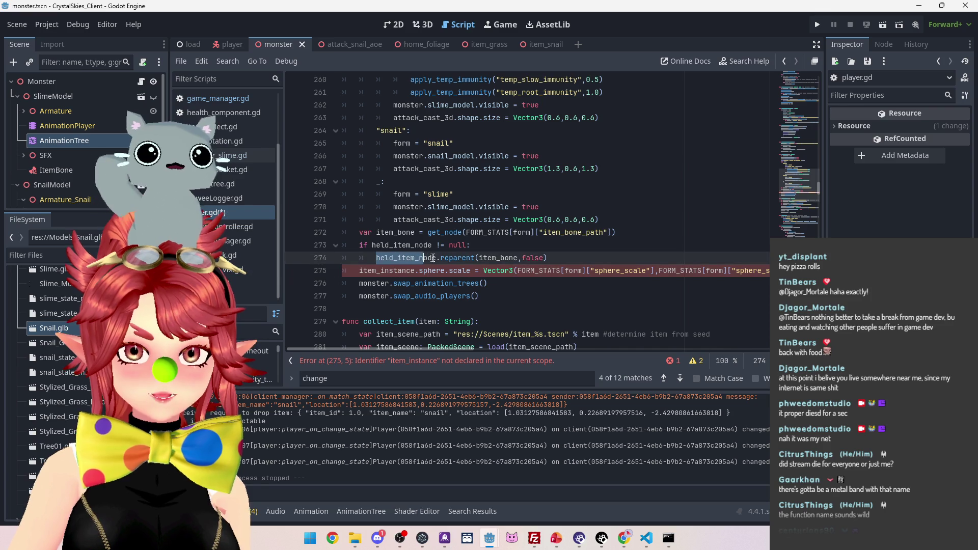
left_click_drag(359, 270, 367, 270)
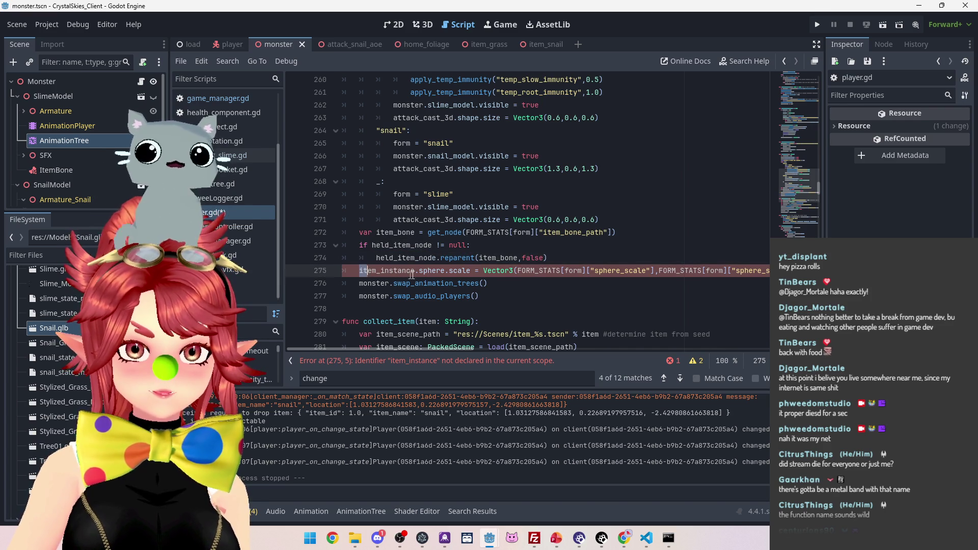
left_click(541, 233)
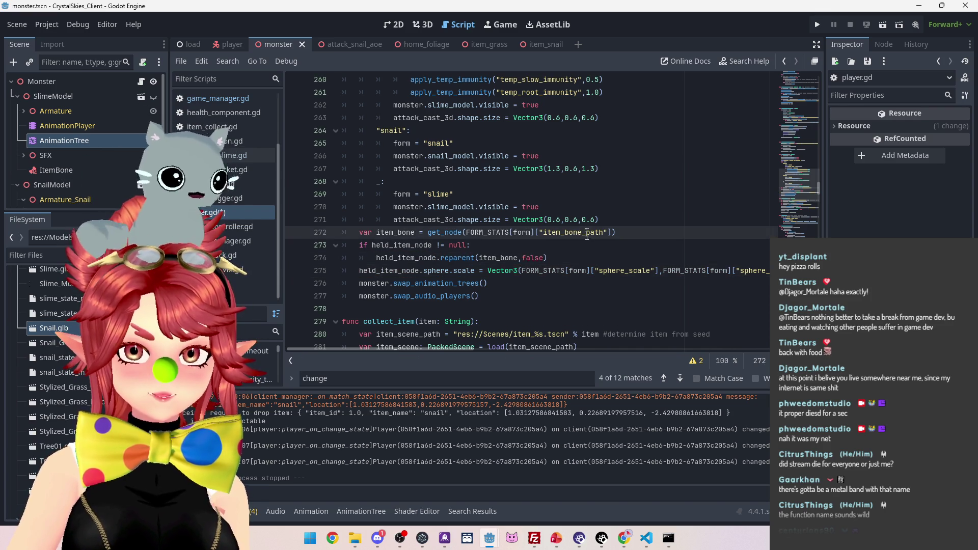
key("ctrl+s")
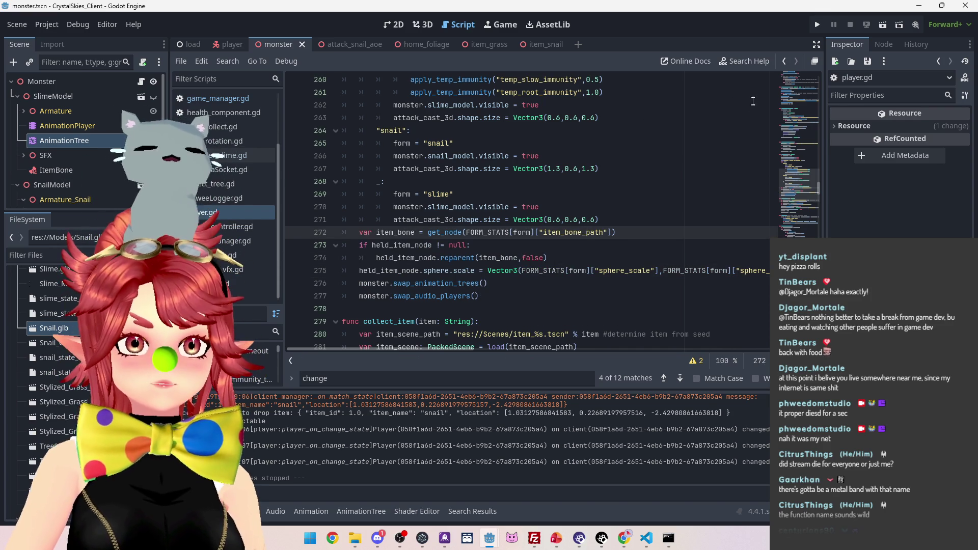
left_click(817, 23)
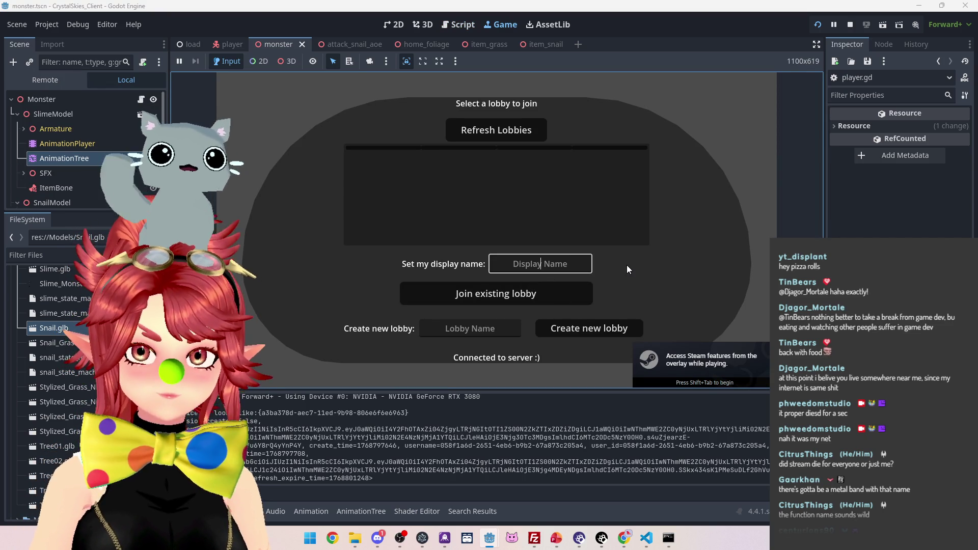
Step: Enter a display name and lobby name 'asd', then create the lobby, triggering the line 275 error
type("Phwee")
key("Tab")
key("Tab")
type("asd")
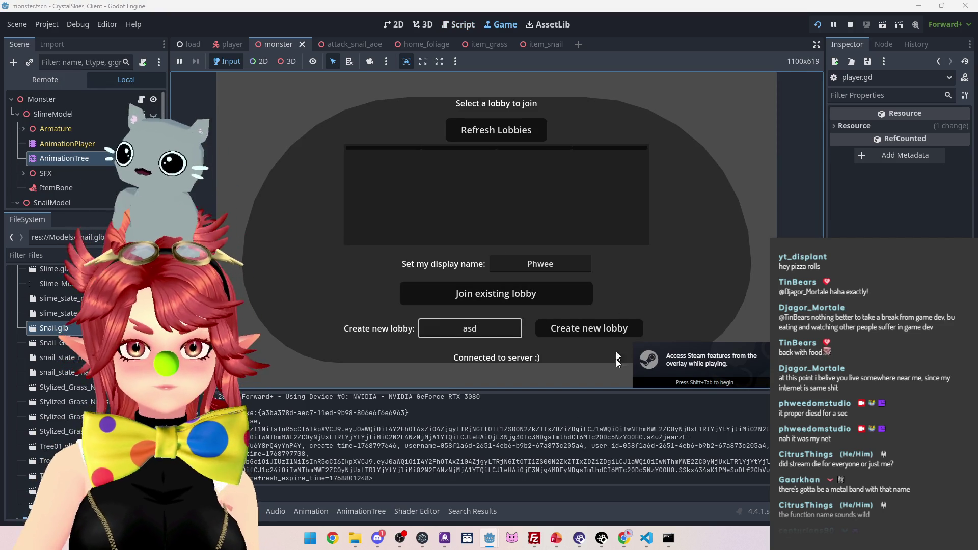
left_click(555, 333)
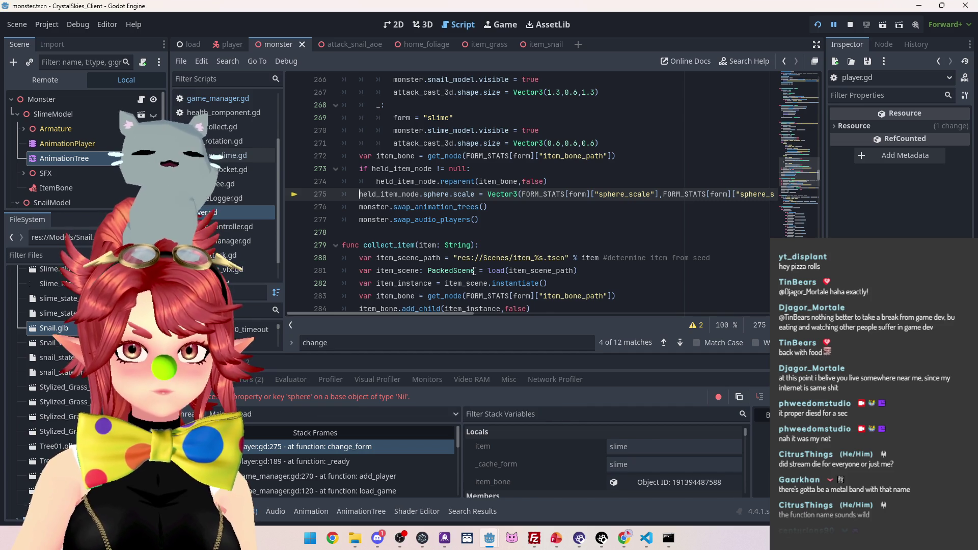
Step: Stop the debug session, save the scene, cancel the pending launch, and run the project again
left_click(850, 25)
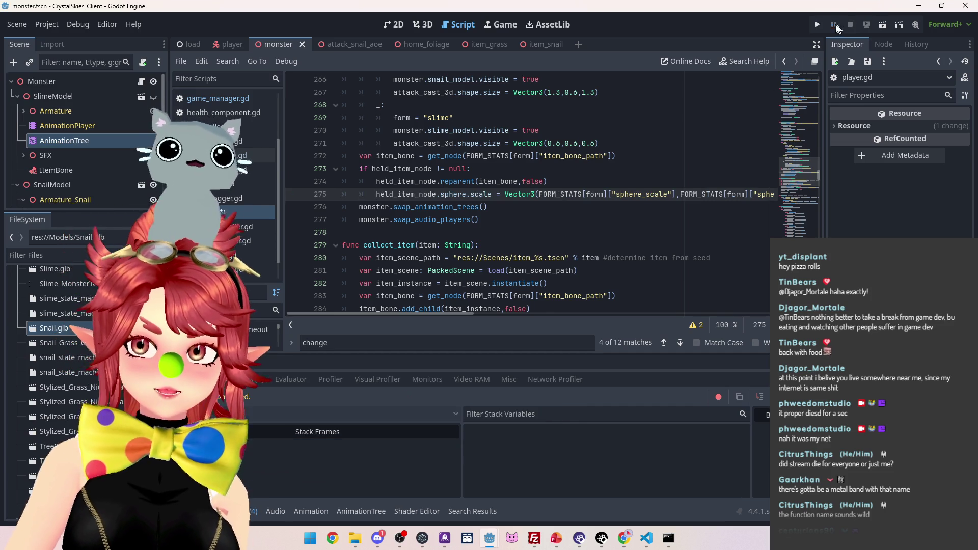
key("ctrl+s")
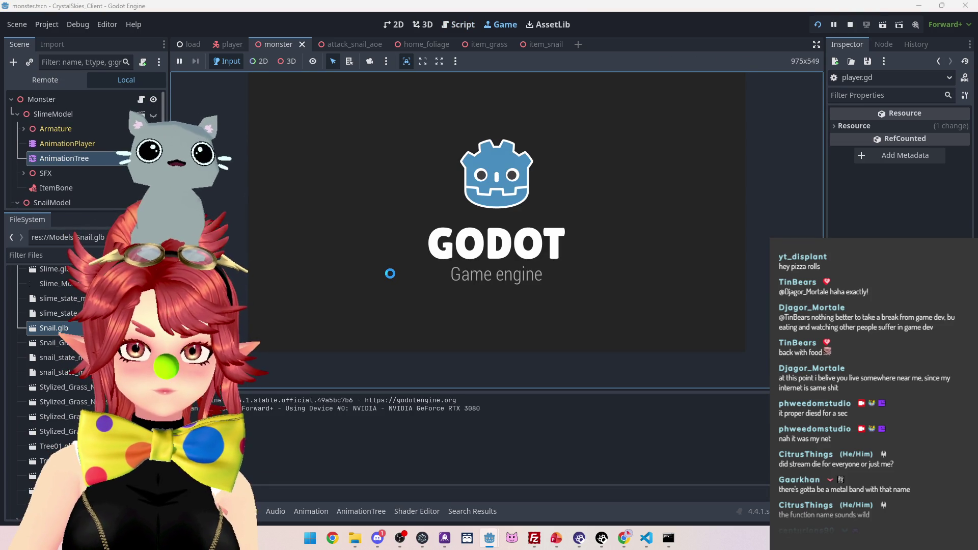
left_click(850, 24)
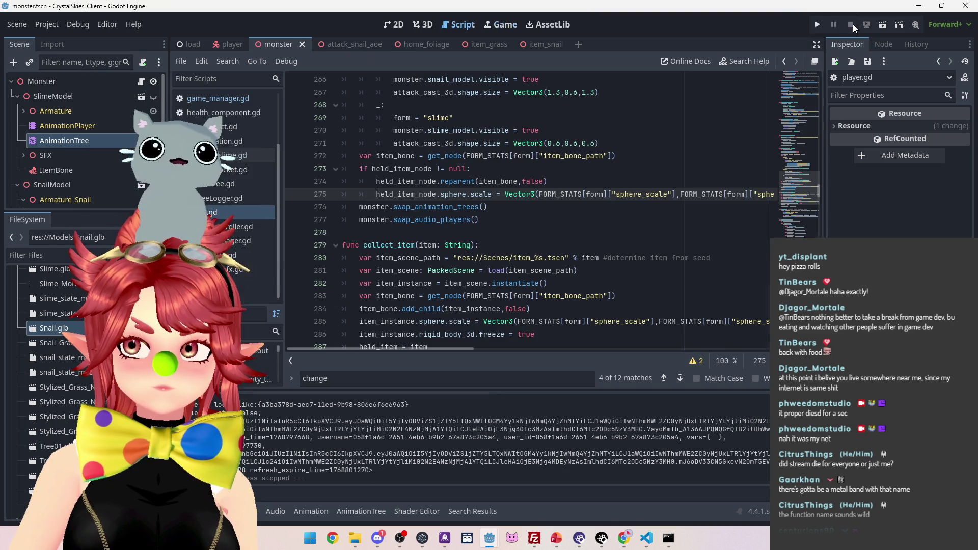
left_click(816, 25)
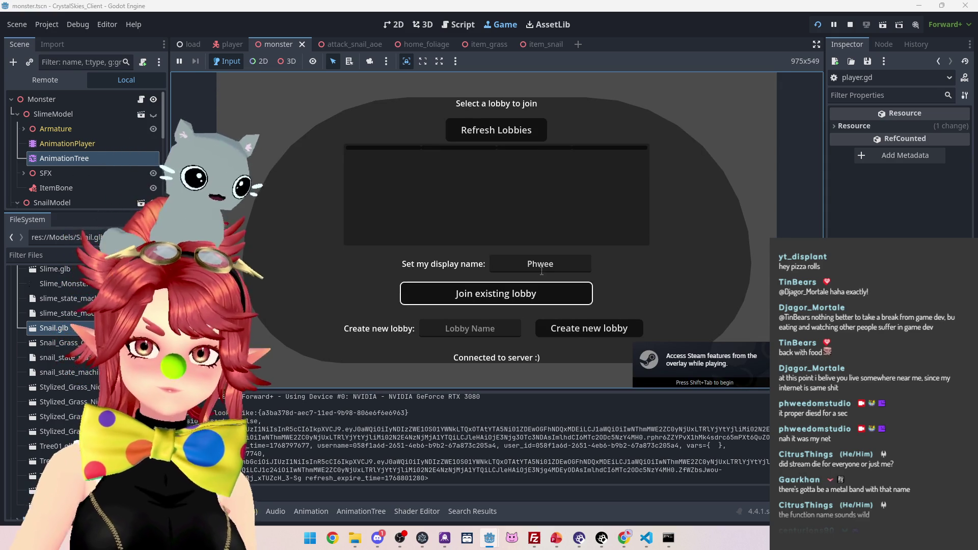
Step: Create a new lobby named 'asd' and enter the game
key("Tab")
type("asd")
left_click(578, 332)
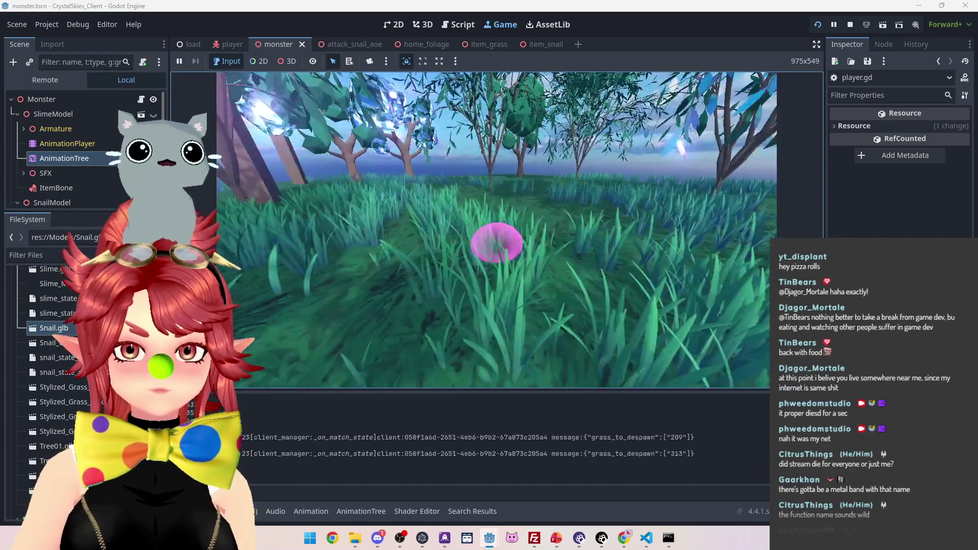
Step: Walk the slime through the grass, pick up and drop the snail item, then open host settings
key("w")
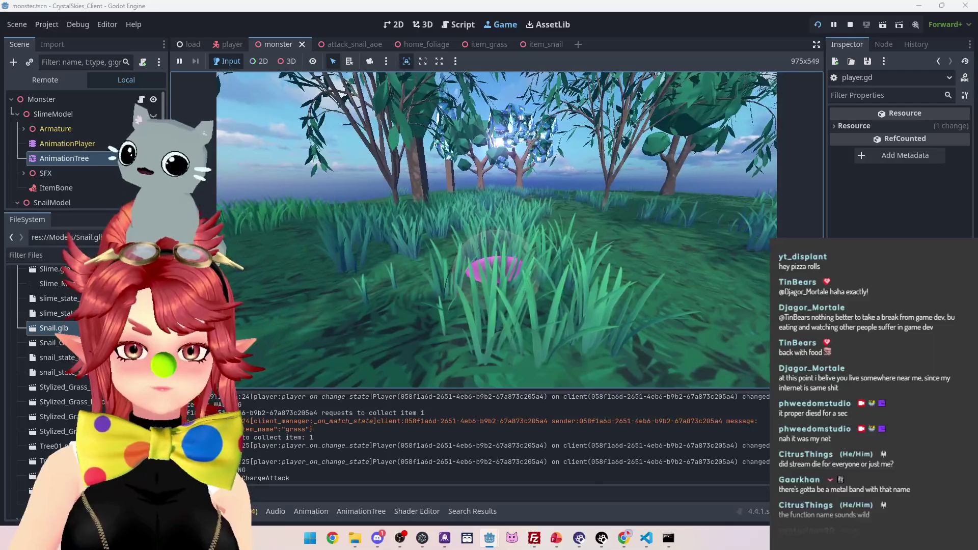
key("w")
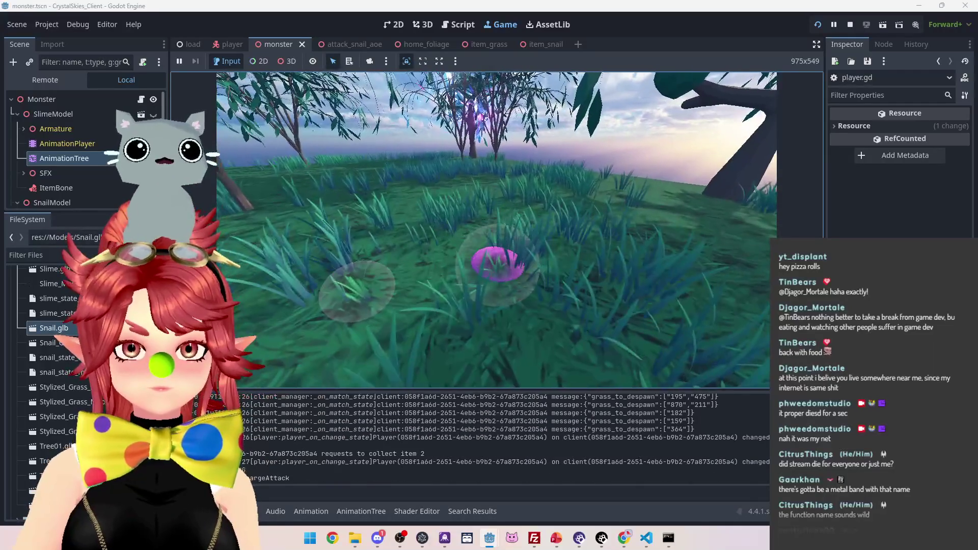
key("w")
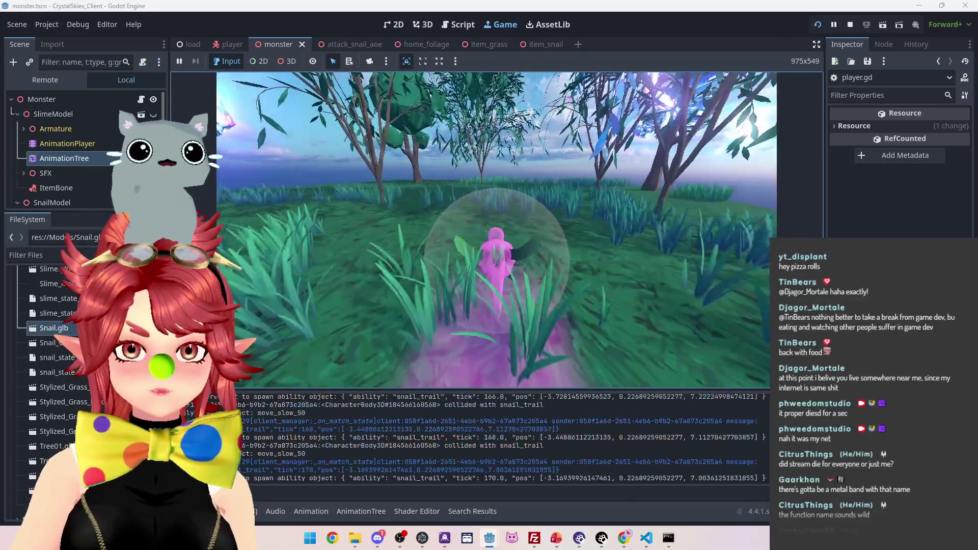
key("w")
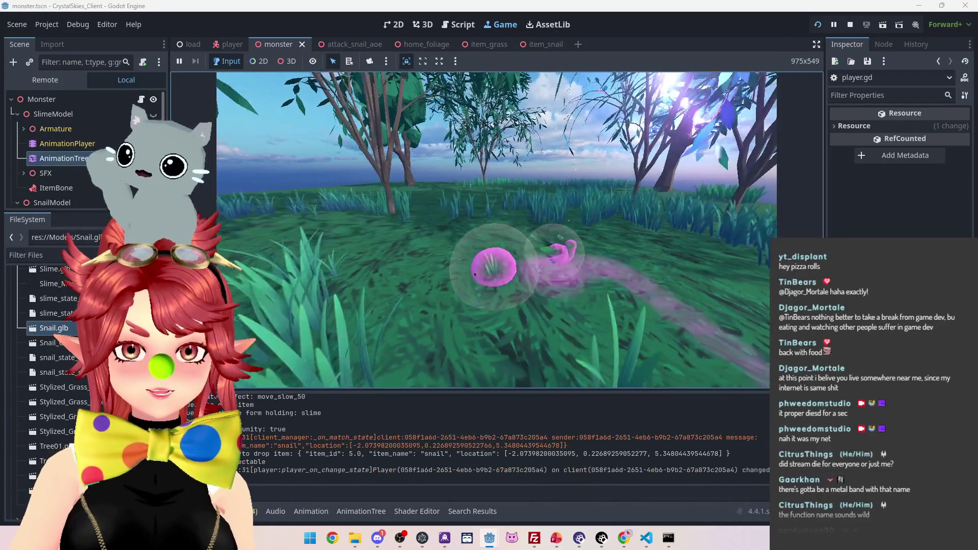
key("w")
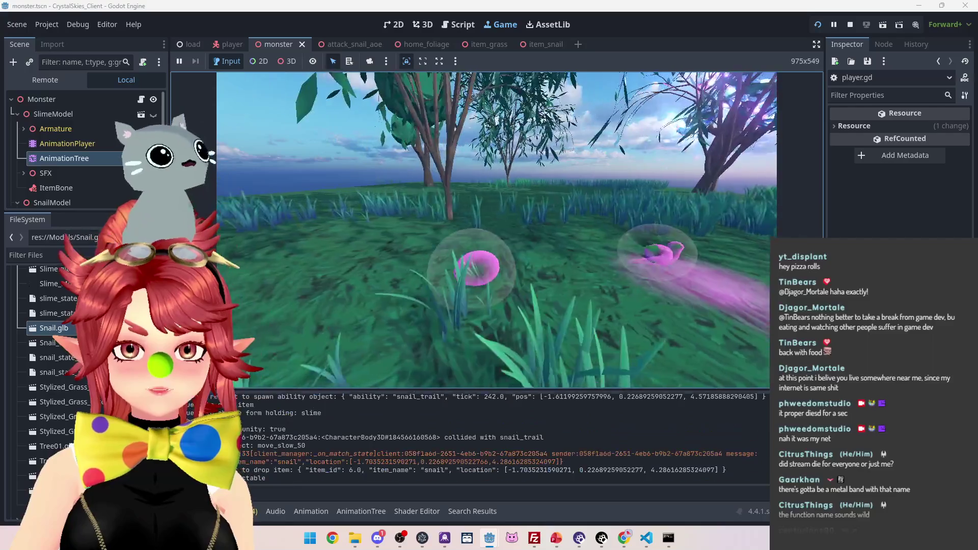
key("w")
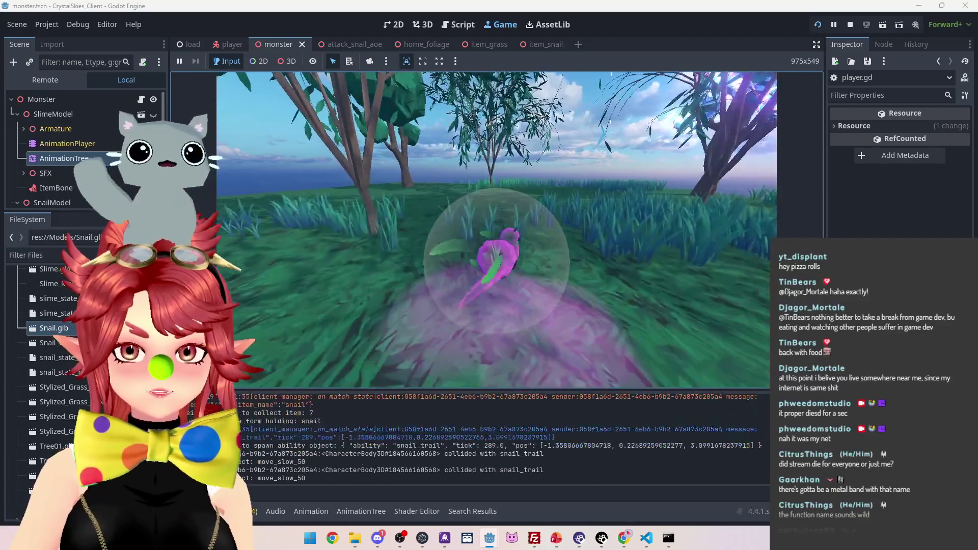
key("q")
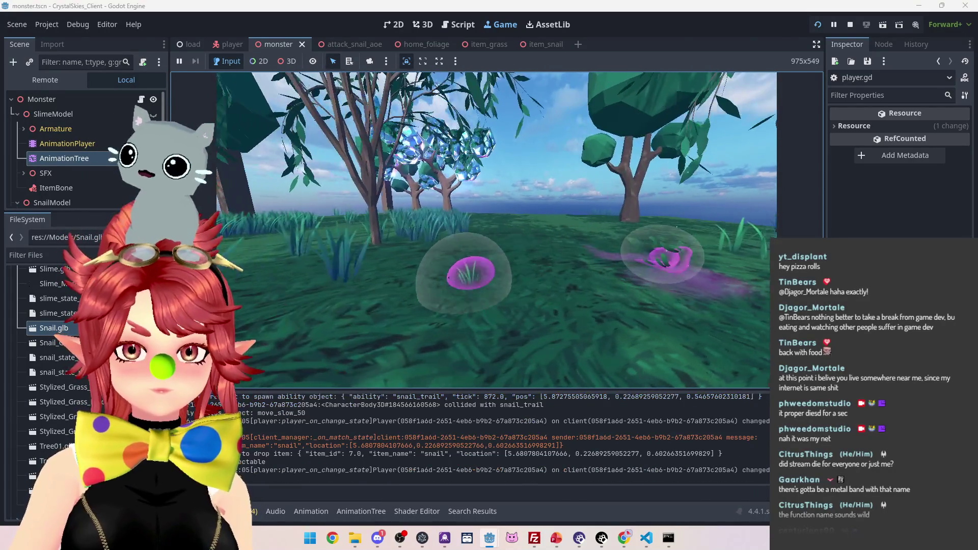
key("Escape")
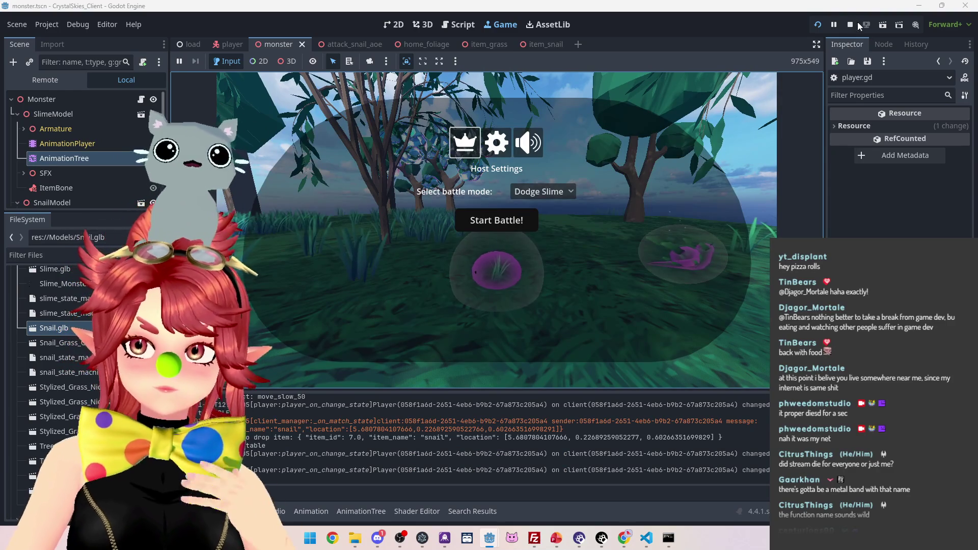
Step: Close host settings, stop the game with F8, and view the controller script's send_inputs function
left_click(524, 307)
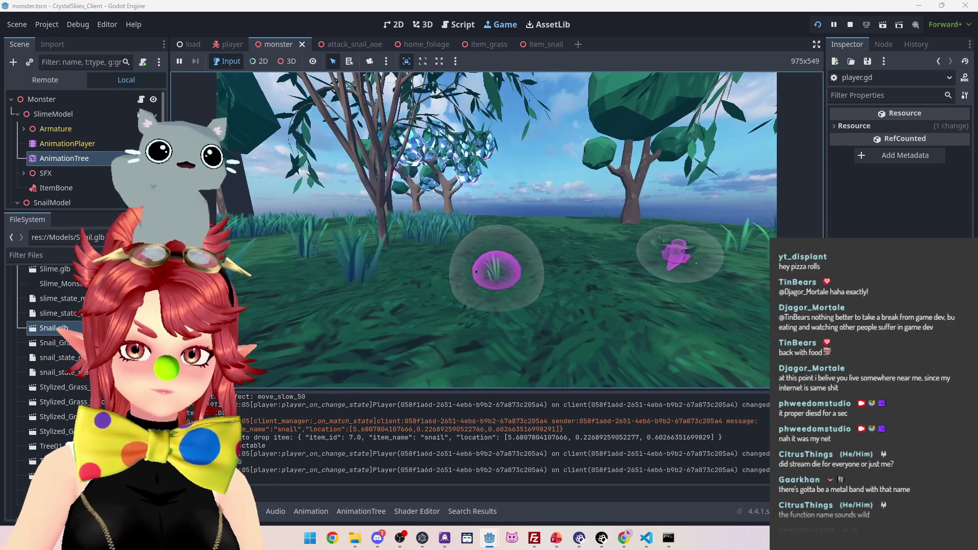
key("Escape")
key("F8")
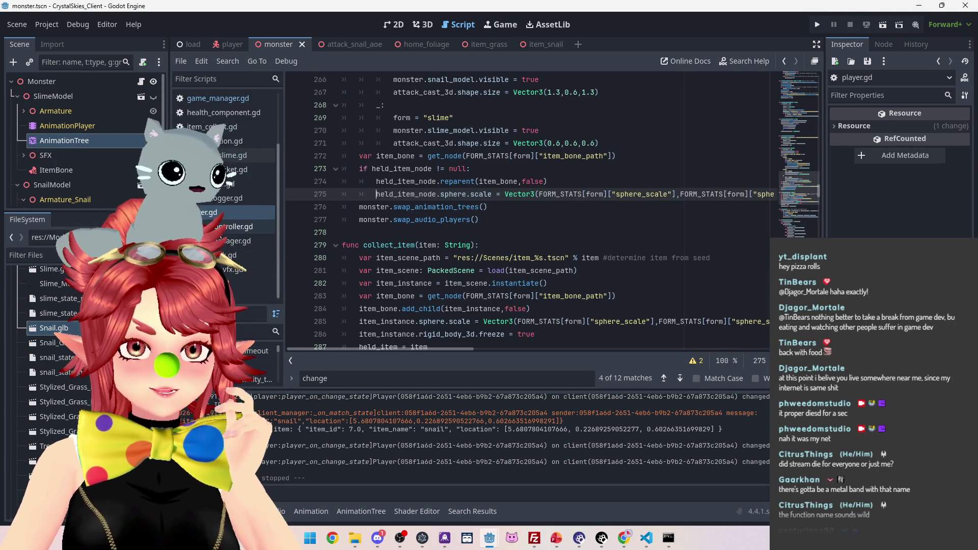
left_click(245, 226)
mouse_move(456, 351)
left_mouse_down()
mouse_move(552, 351)
mouse_move(436, 352)
left_mouse_up()
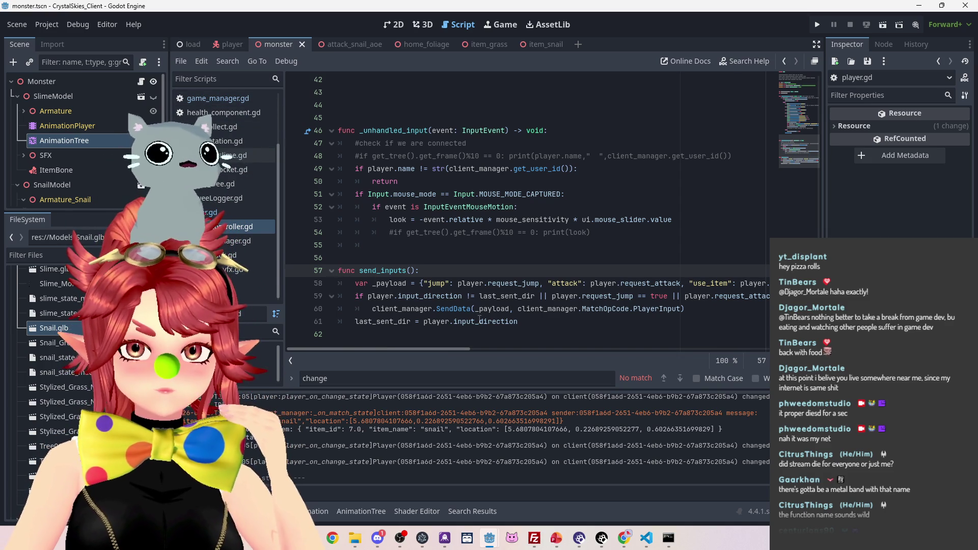
scroll(210, 99, "up", 2)
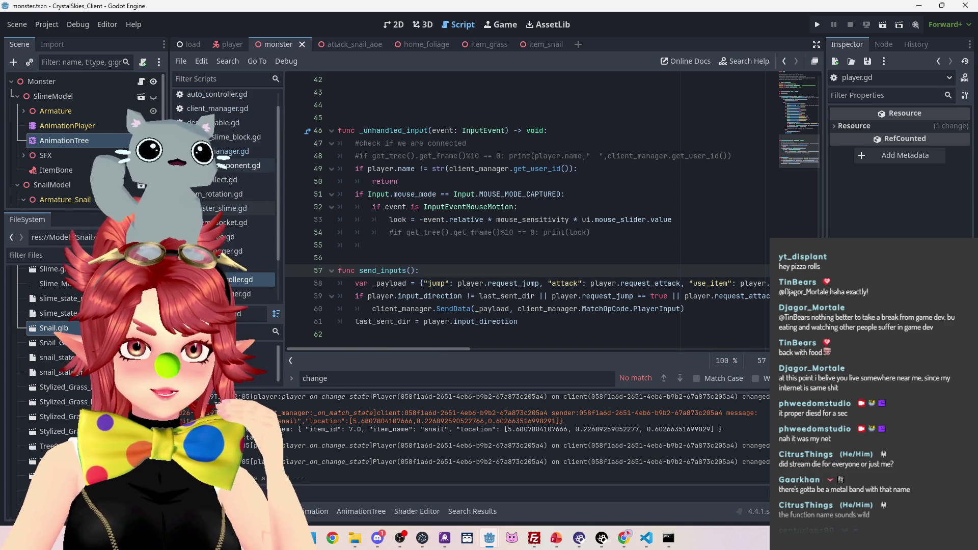
Step: From client_manager.gd, jump to update_player_input in player_manager.gd and select the use_item lookup on line 23
left_click(209, 105)
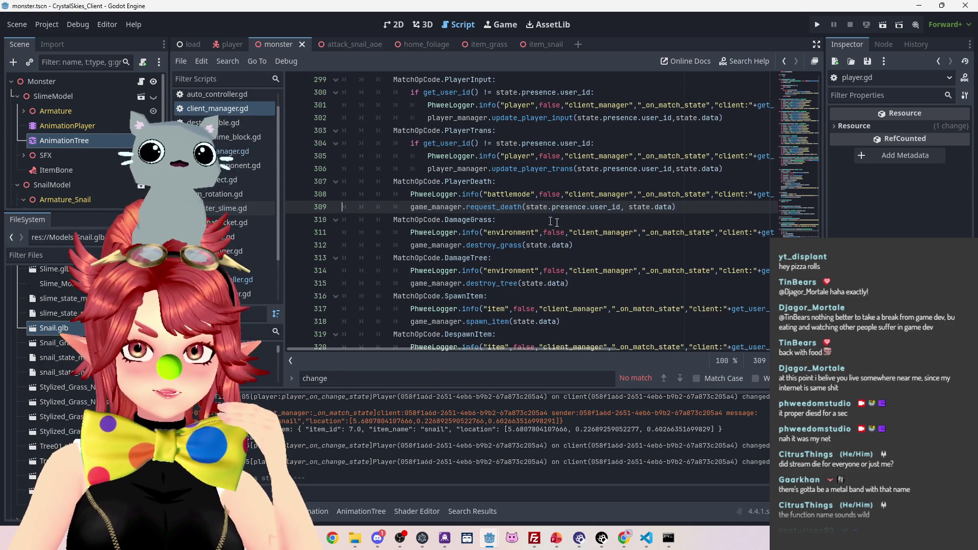
scroll(488, 231, "up", 3)
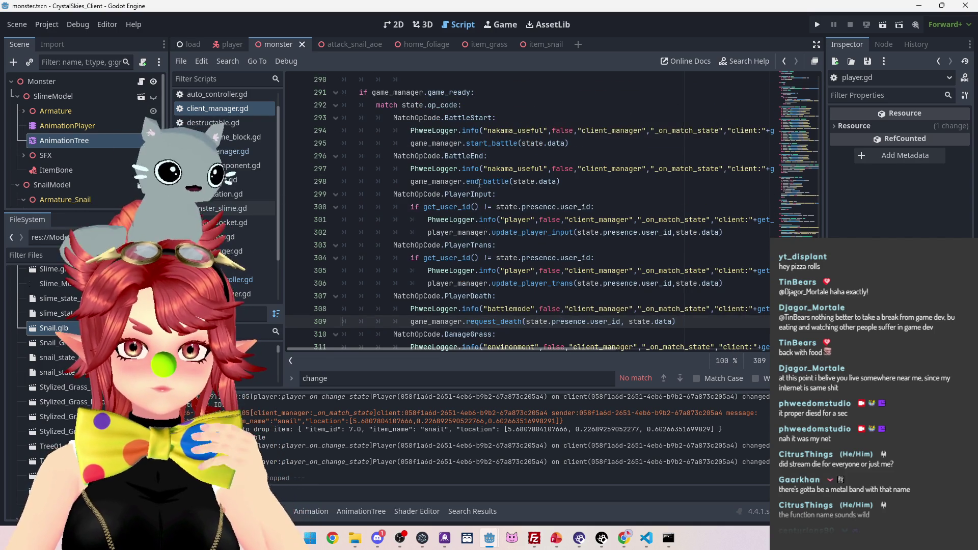
left_click(519, 232)
left_click(519, 232, "ctrl")
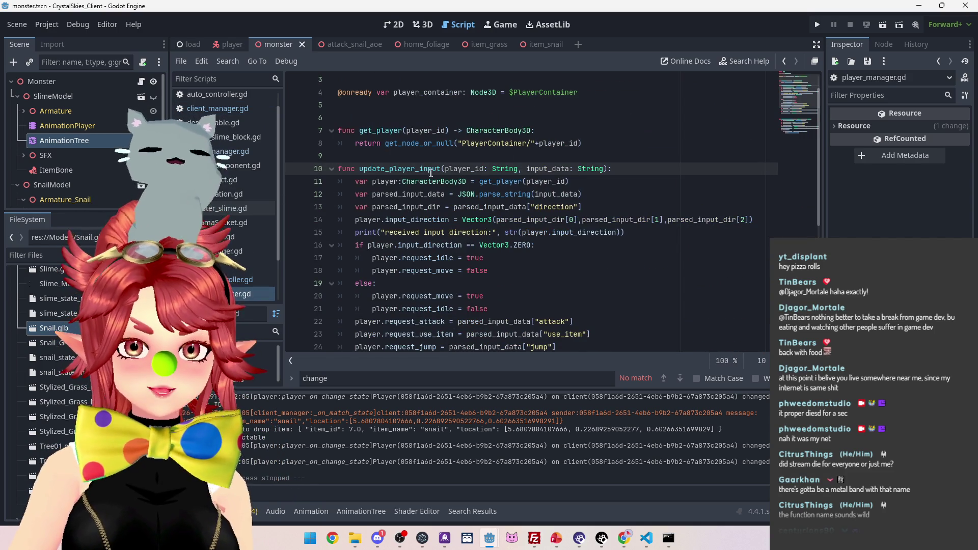
scroll(437, 271, "down", 1)
scroll(437, 272, "down", 1)
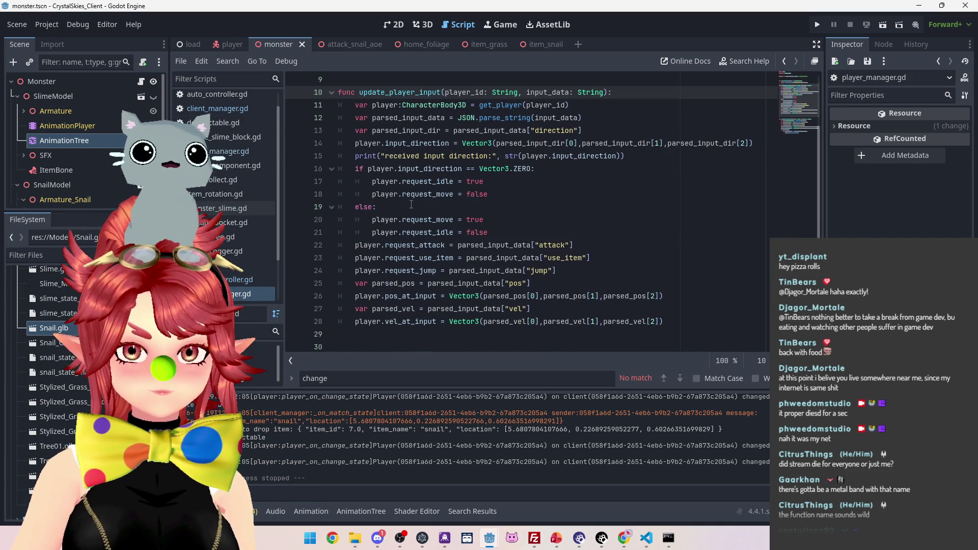
left_click_drag(430, 258, 568, 257)
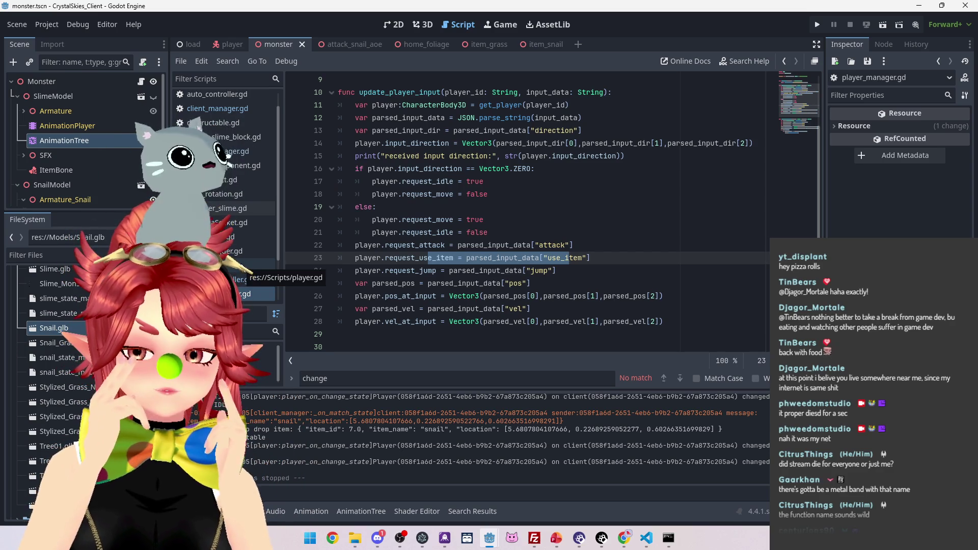
left_click(244, 266)
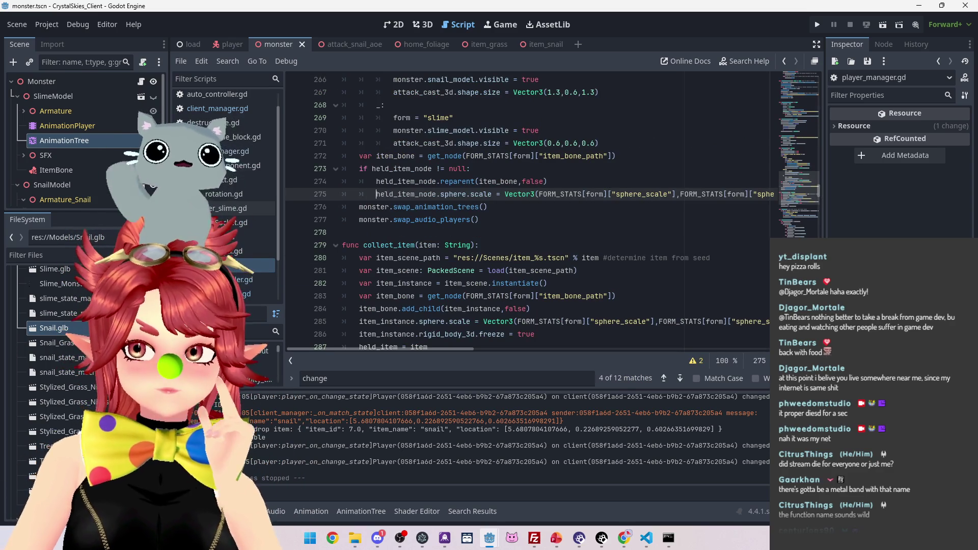
mouse_move(817, 190)
left_mouse_down()
mouse_move(810, 140)
mouse_move(818, 167)
mouse_move(802, 212)
left_mouse_up()
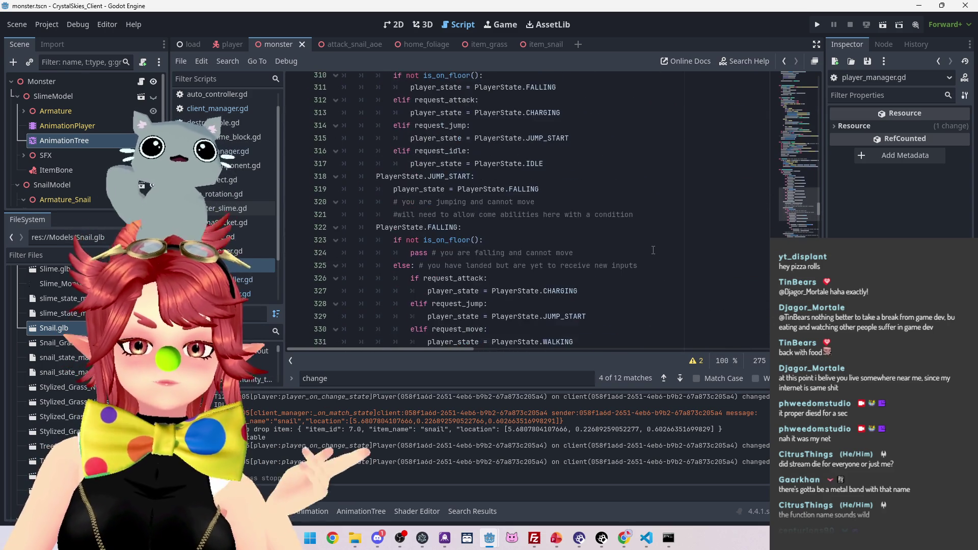
scroll(653, 250, "up", 2)
scroll(650, 251, "up", 1)
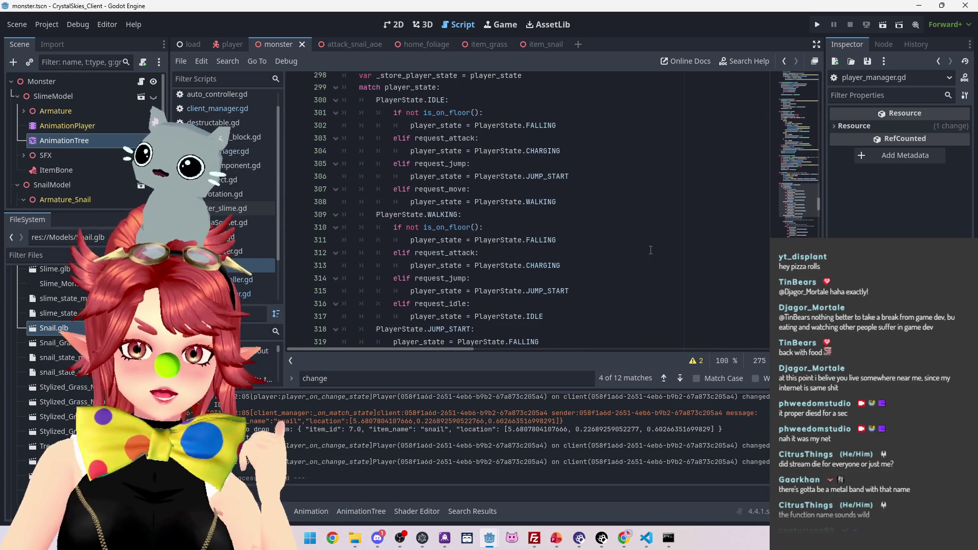
scroll(647, 249, "up", 1)
scroll(518, 132, "down", 1)
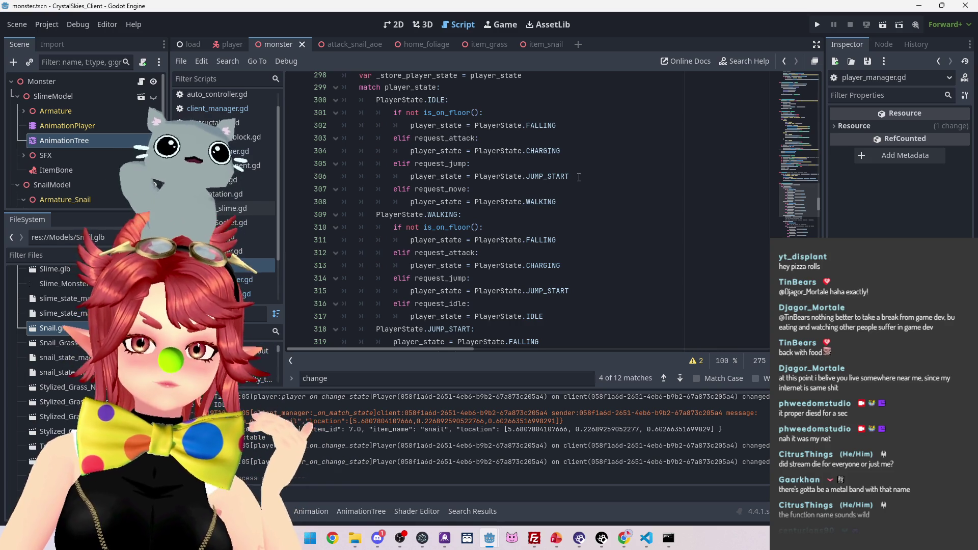
scroll(576, 194, "down", 1)
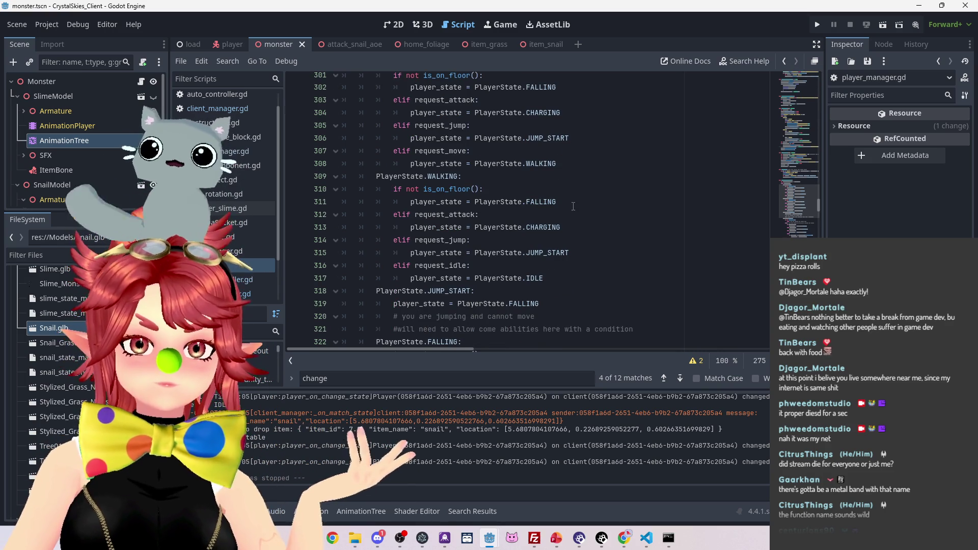
scroll(573, 207, "up", 14)
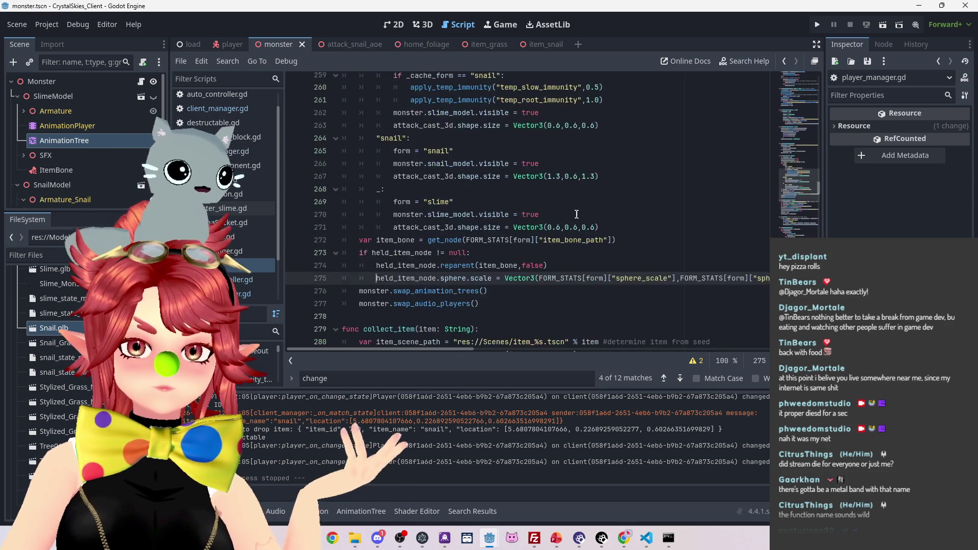
scroll(576, 214, "down", 20)
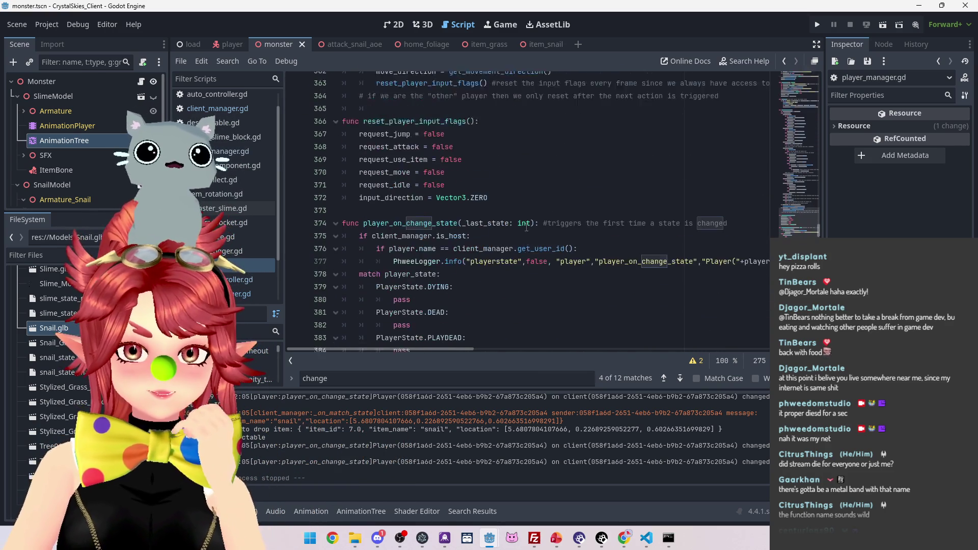
scroll(527, 227, "down", 6)
scroll(471, 204, "up", 2)
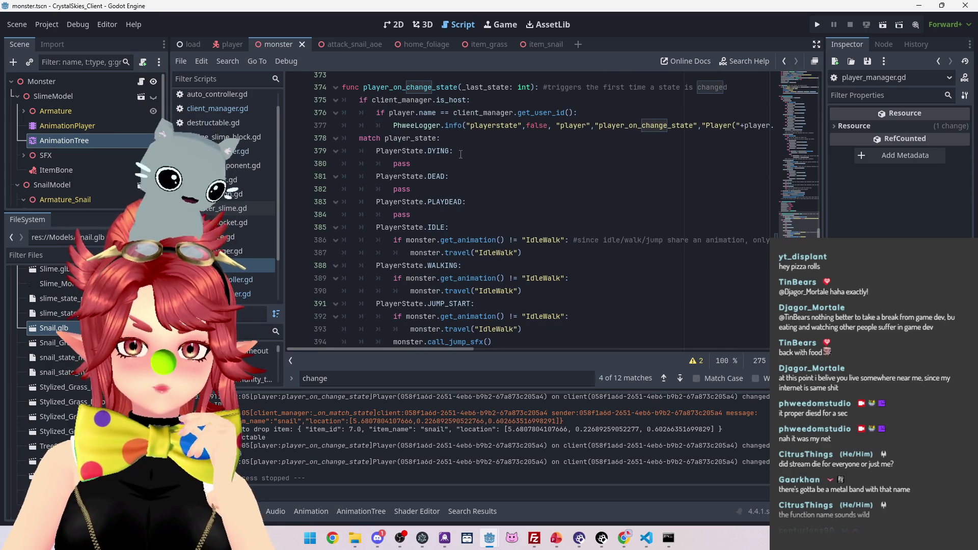
mouse_move(445, 148)
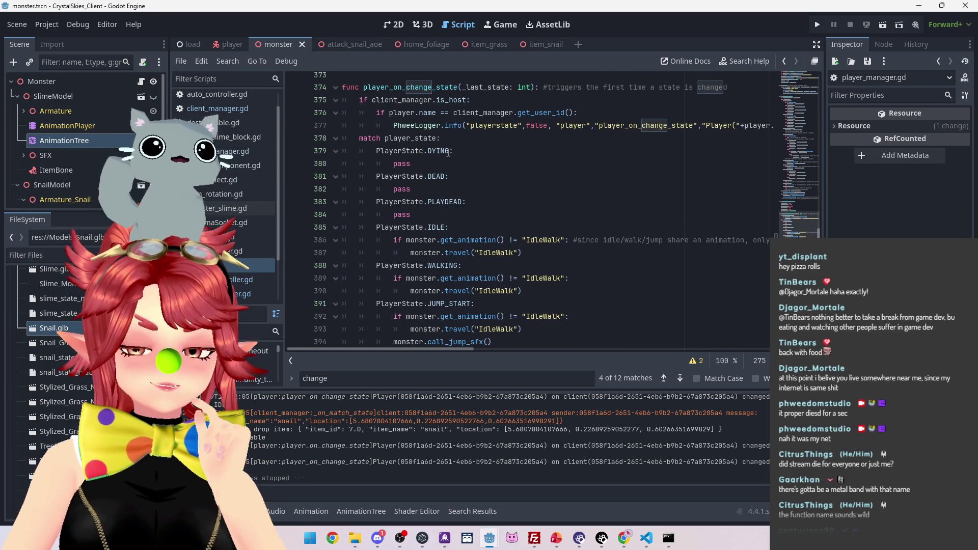
scroll(446, 178, "down", 1)
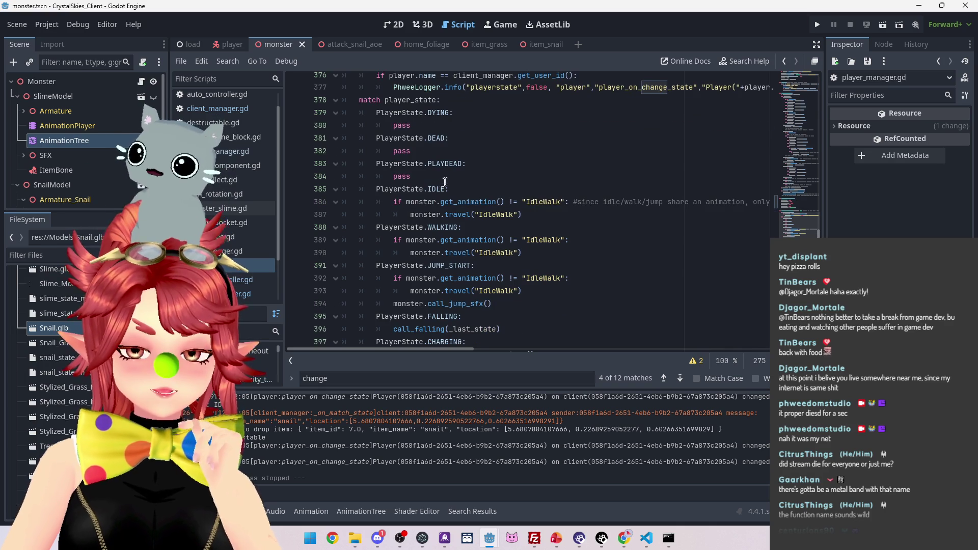
scroll(444, 182, "down", 1)
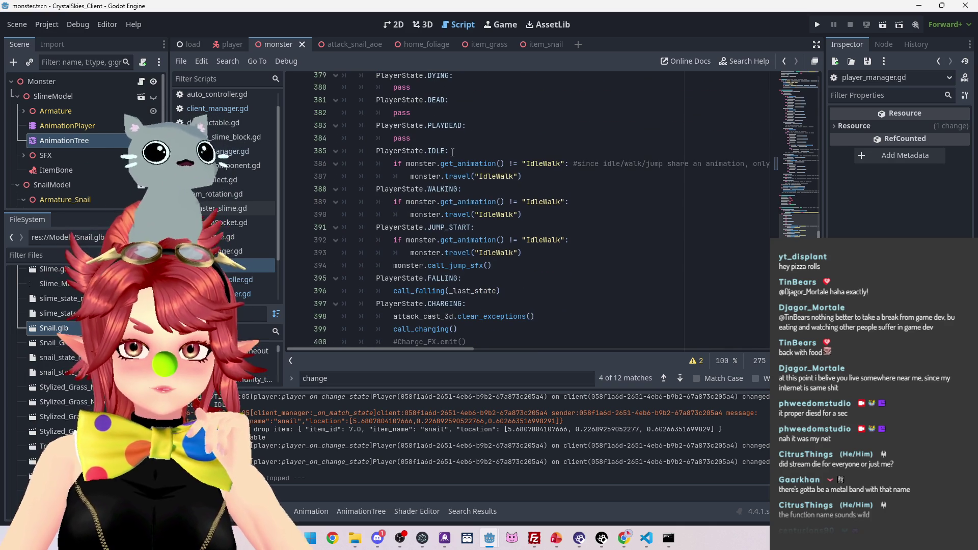
scroll(454, 158, "down", 3)
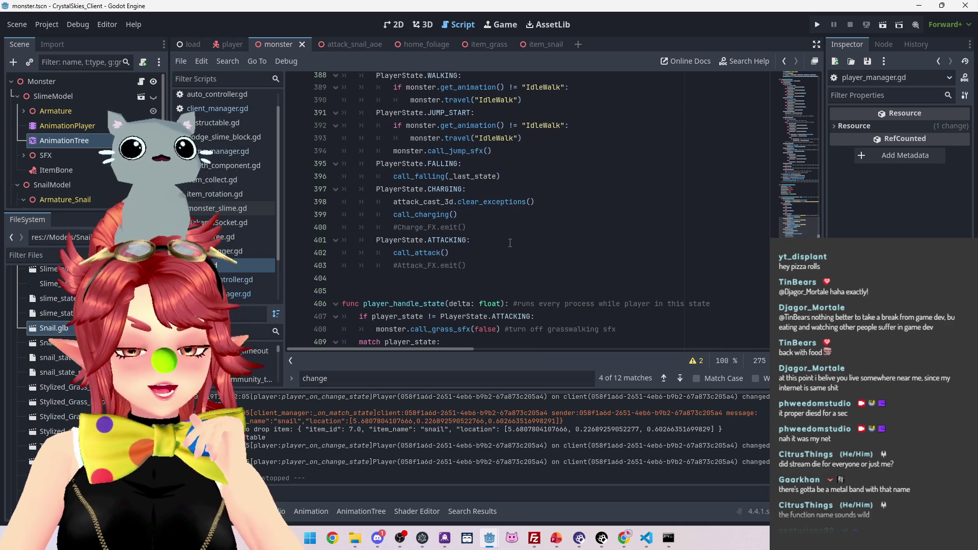
scroll(510, 243, "down", 1)
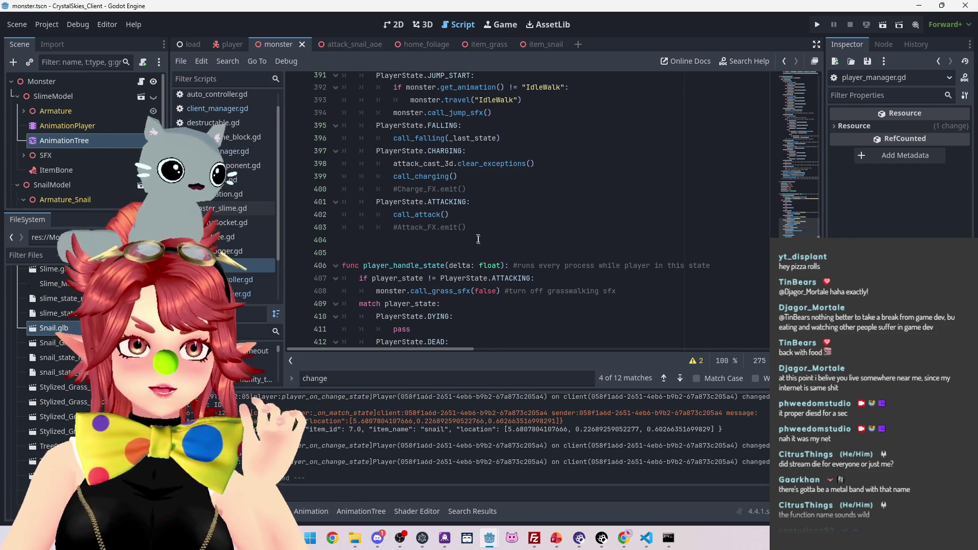
left_click_drag(812, 204, 818, 158)
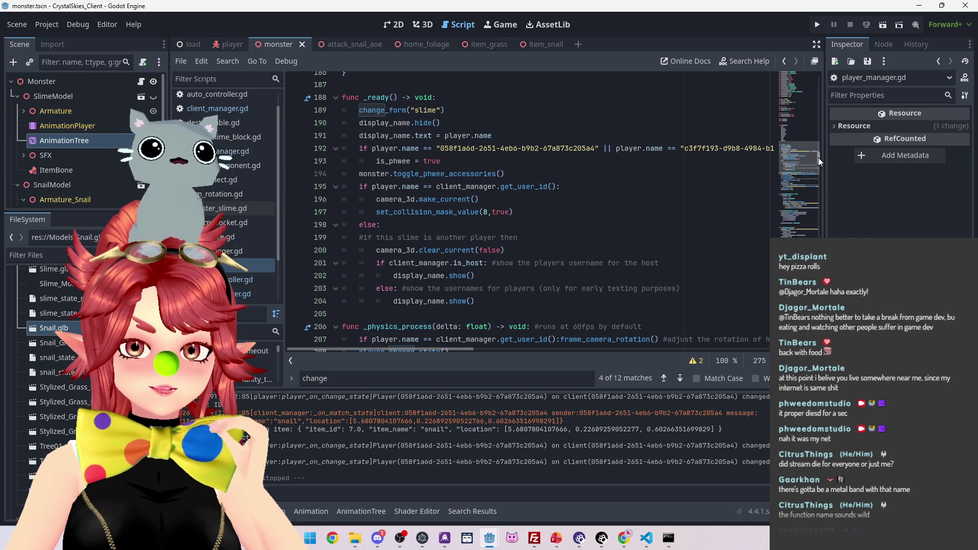
left_click_drag(818, 157, 818, 157)
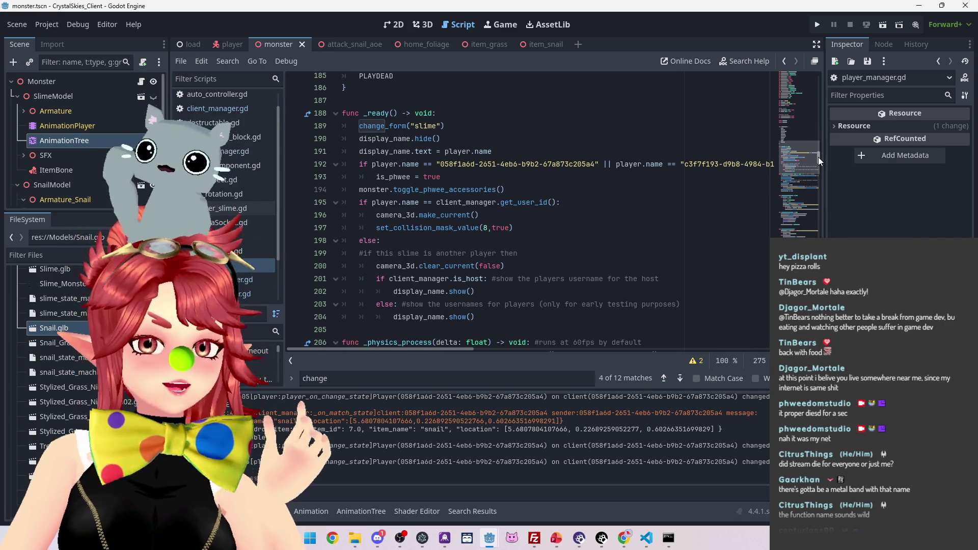
left_click_drag(818, 157, 820, 165)
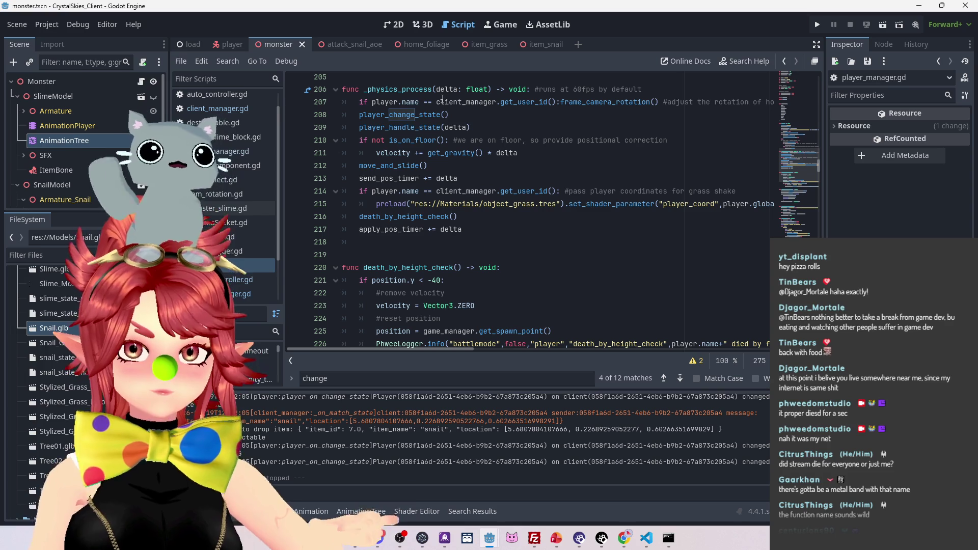
scroll(453, 207, "down", 3)
scroll(452, 208, "down", 6)
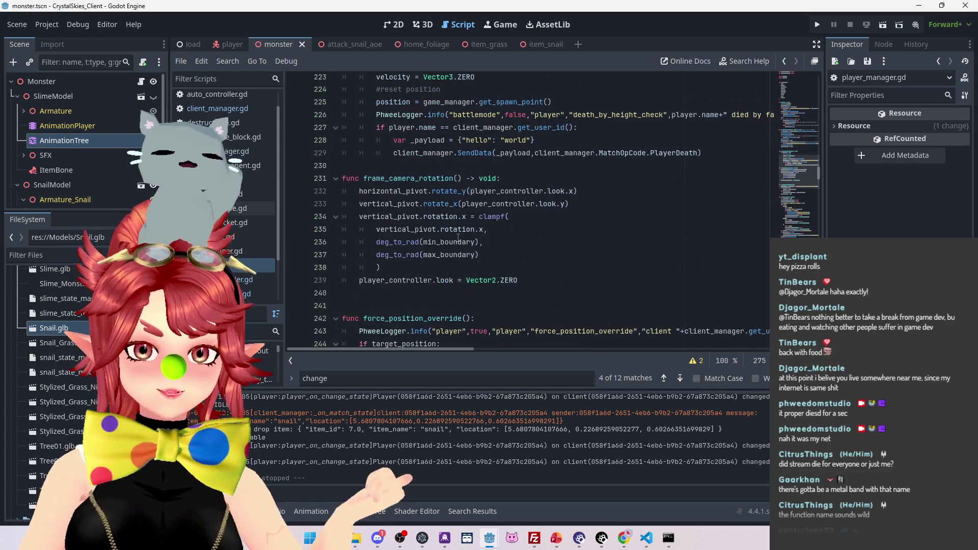
scroll(454, 236, "up", 8)
scroll(454, 236, "up", 2)
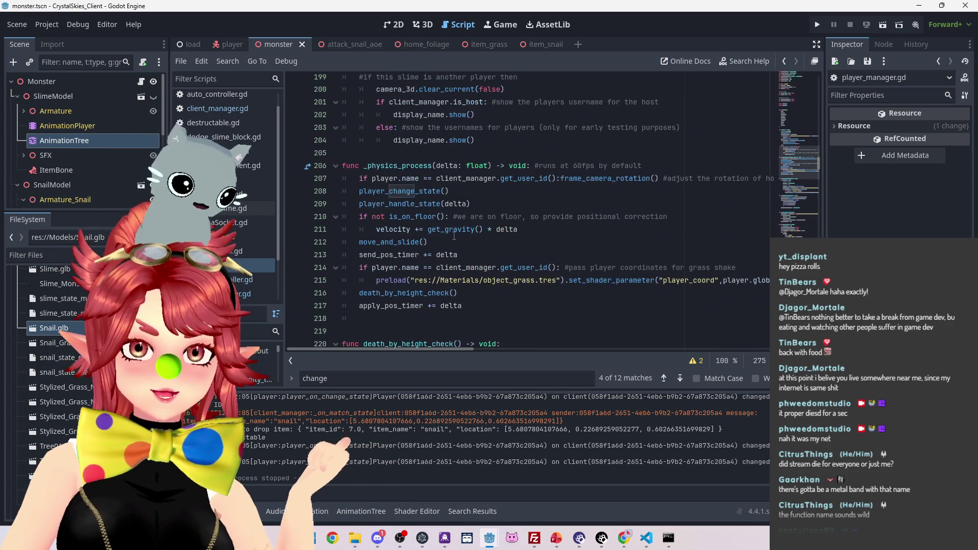
left_click(397, 268)
Step: On line 218 write 'if request_use_item = true:' with a use_held_item() call indented below
left_click(391, 280)
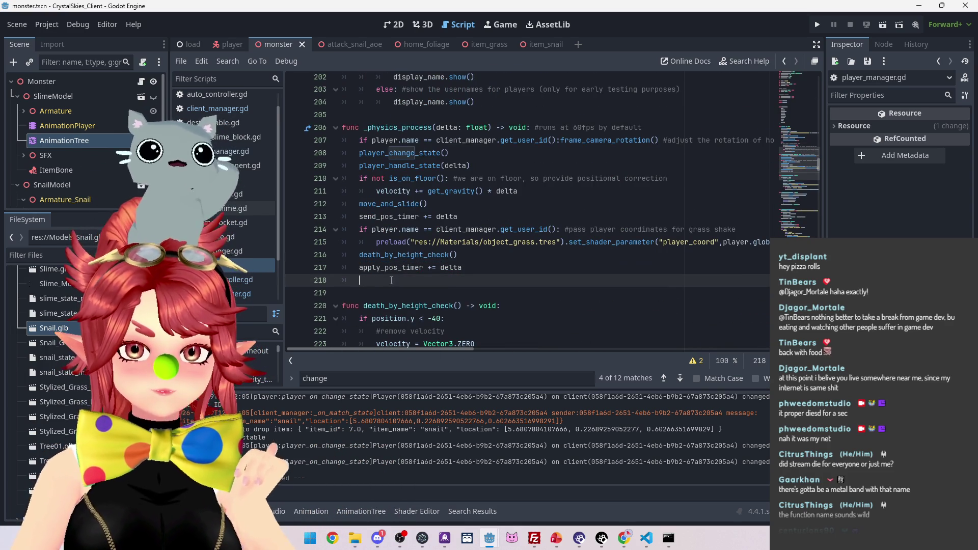
type("if request")
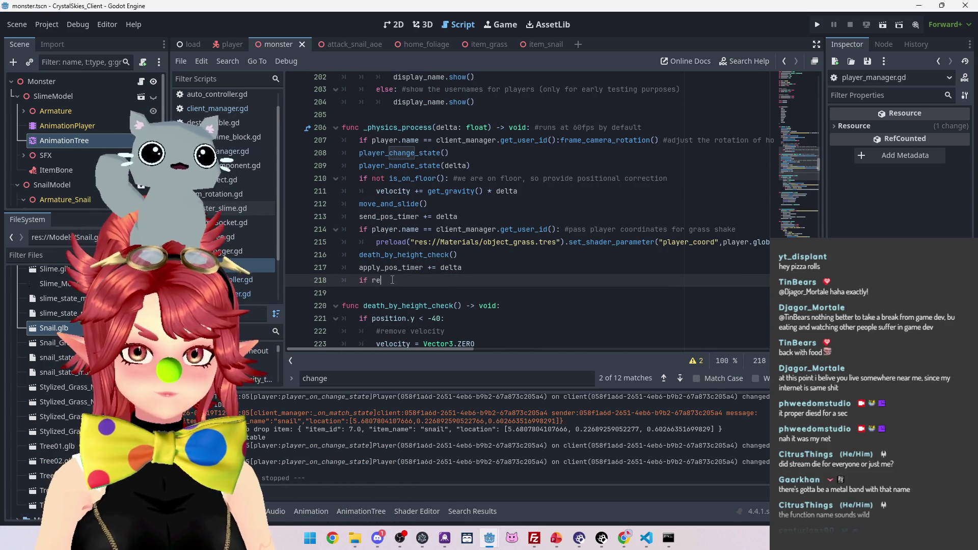
key("Down")
key("Down")
key("Down")
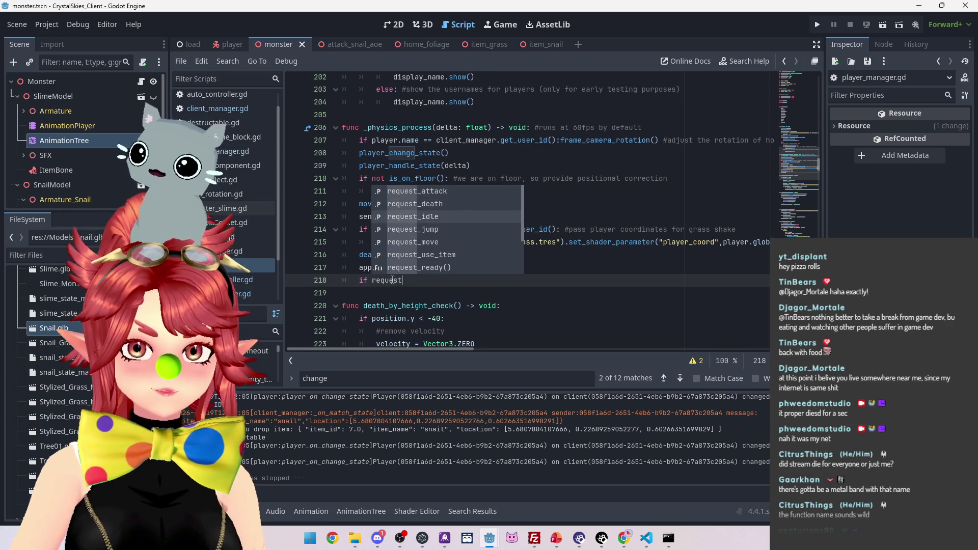
key("Return")
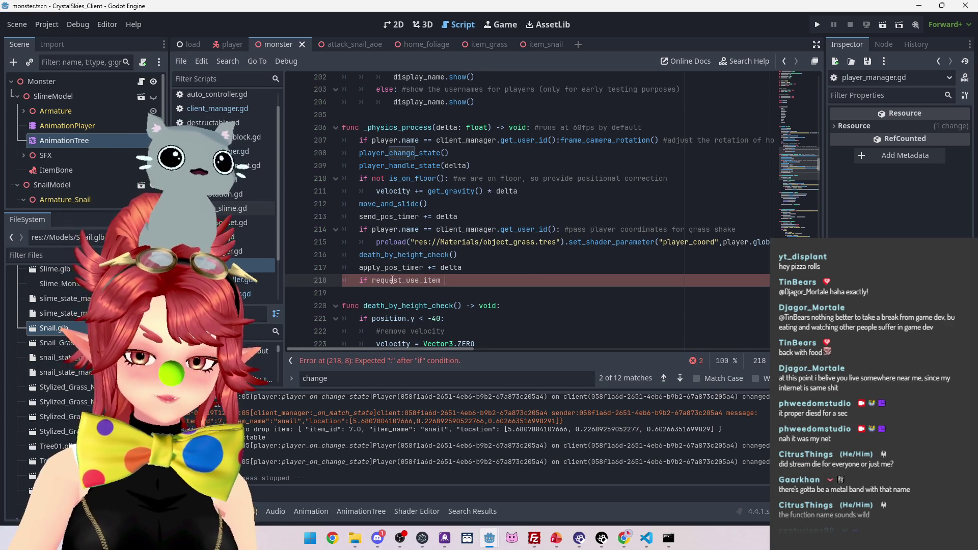
type("= true")
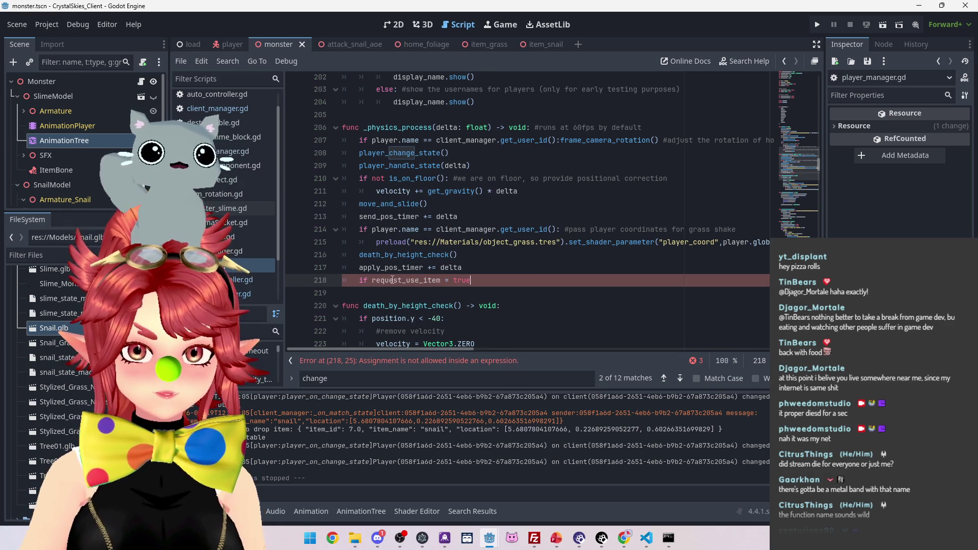
type(":")
key("Return")
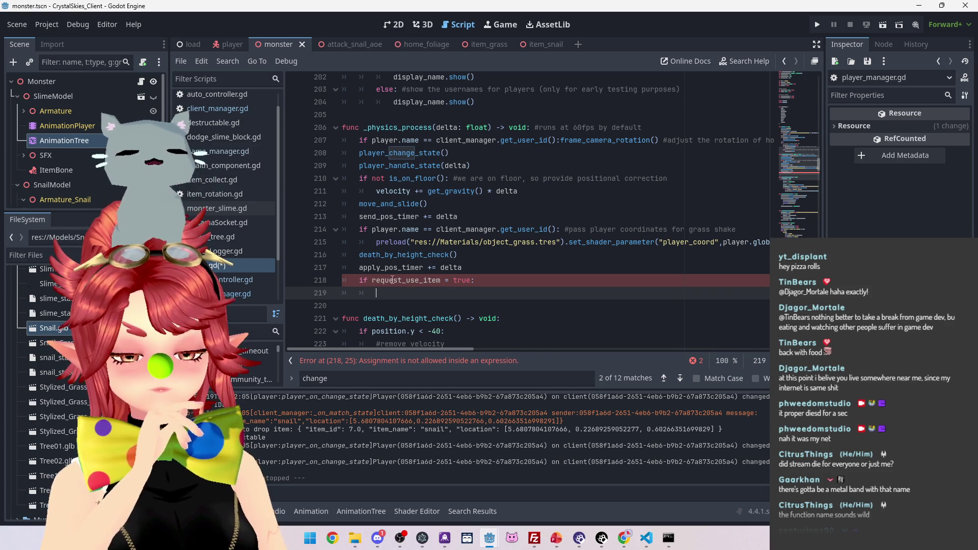
type("us")
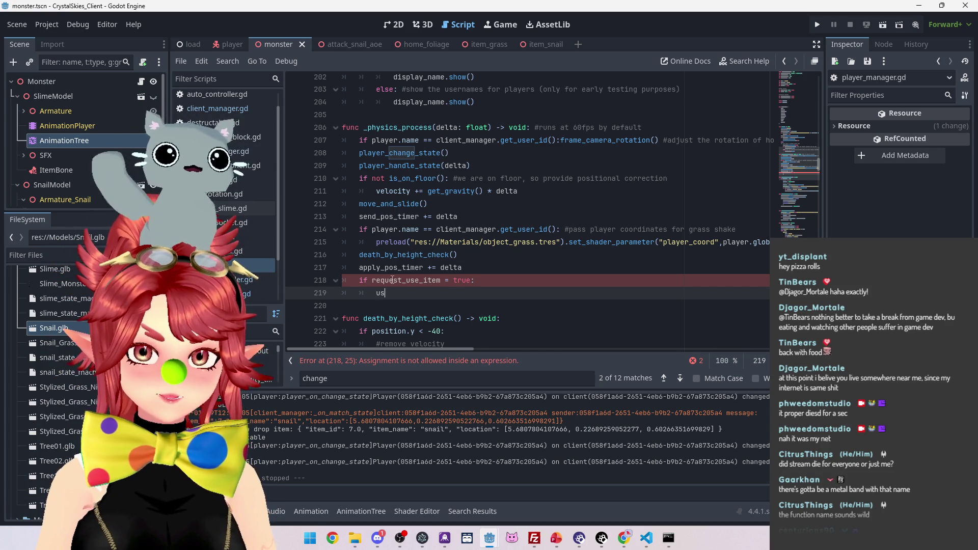
type("e_held_item()")
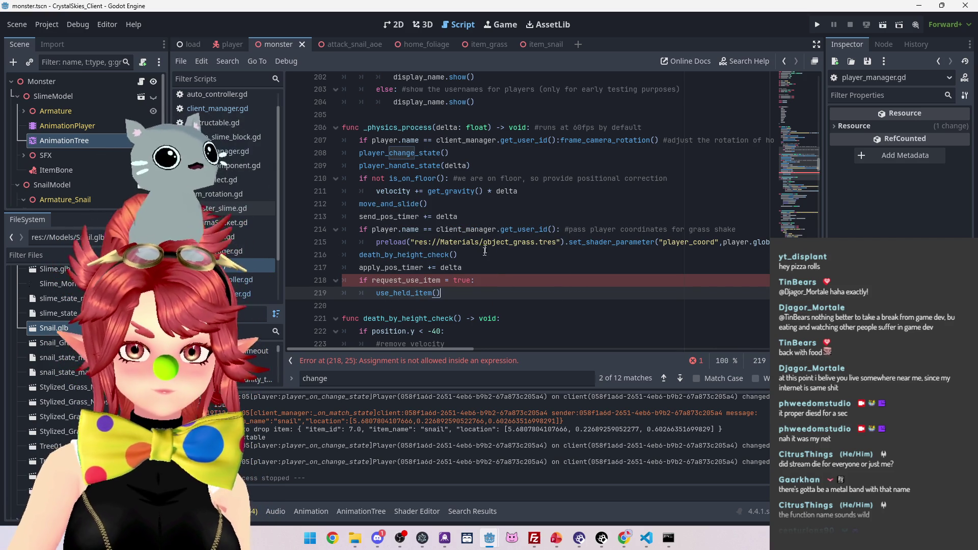
Step: Edit the equals sign in the request_use_item comparison on line 218
left_click(452, 281)
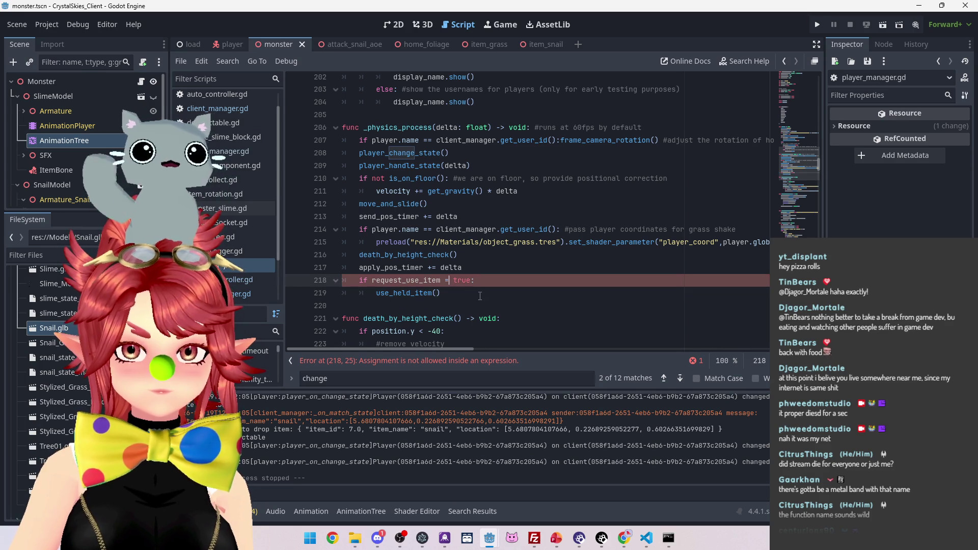
type("=")
key("BackSpace")
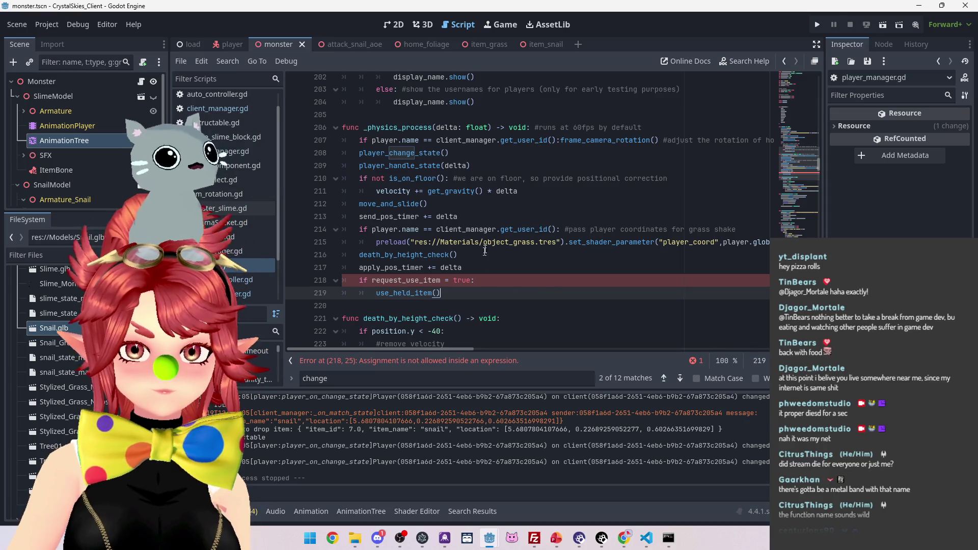
left_click(452, 280)
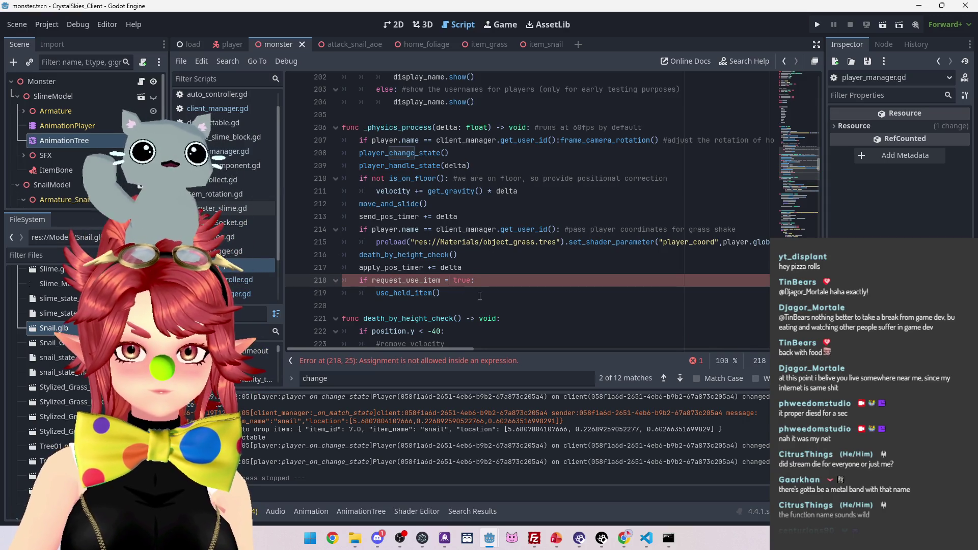
Step: Make the comparison '==' and paste use_held_item() onto a new line 291 after collect_item
type("=")
left_click_drag(376, 293, 443, 294)
key("ctrl+c")
scroll(514, 221, "down", 6)
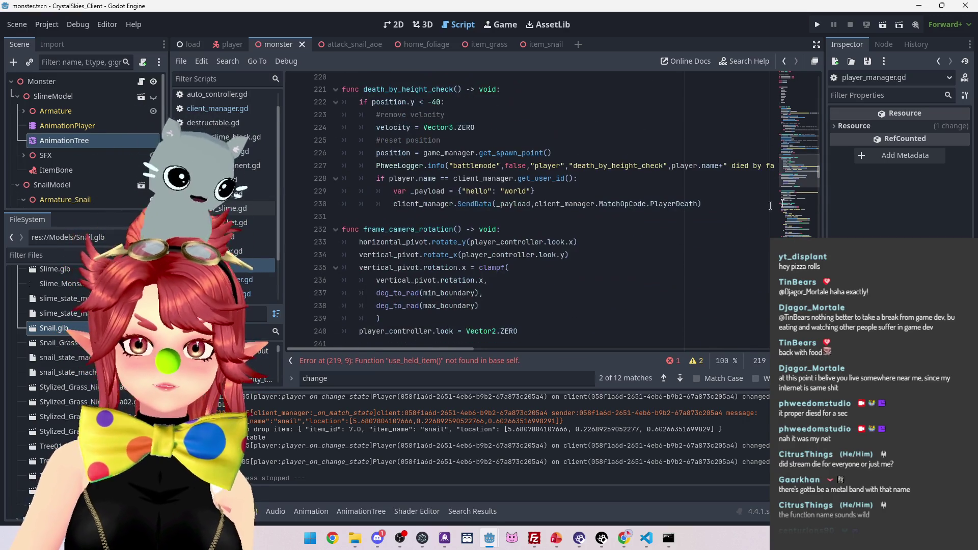
left_click_drag(818, 176, 817, 200)
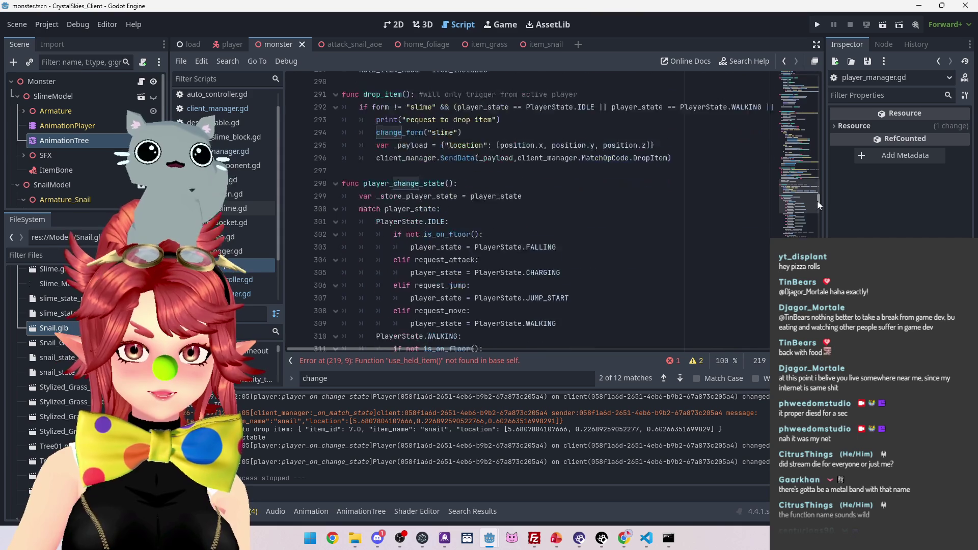
scroll(375, 216, "up", 5)
scroll(375, 217, "down", 1)
left_click(375, 216)
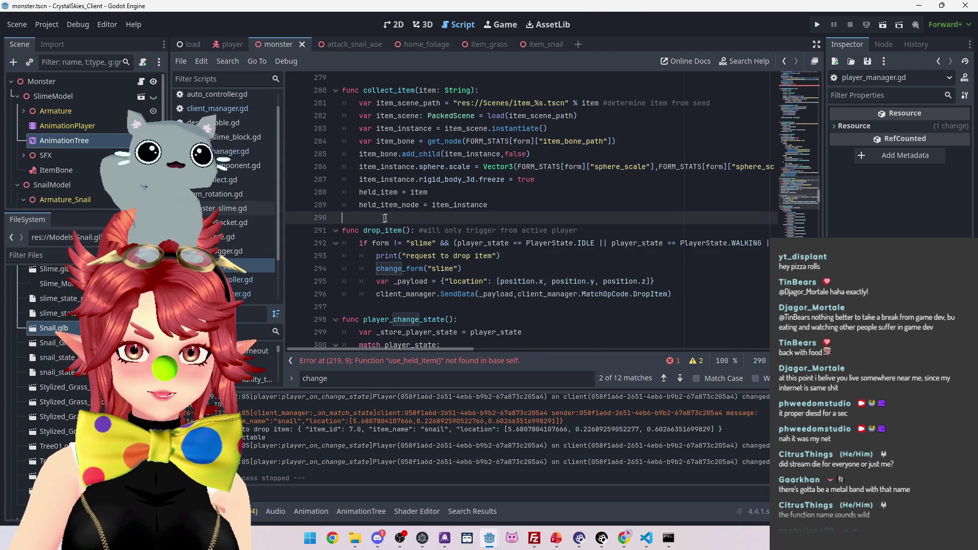
key("Return")
key("Return")
key("Up")
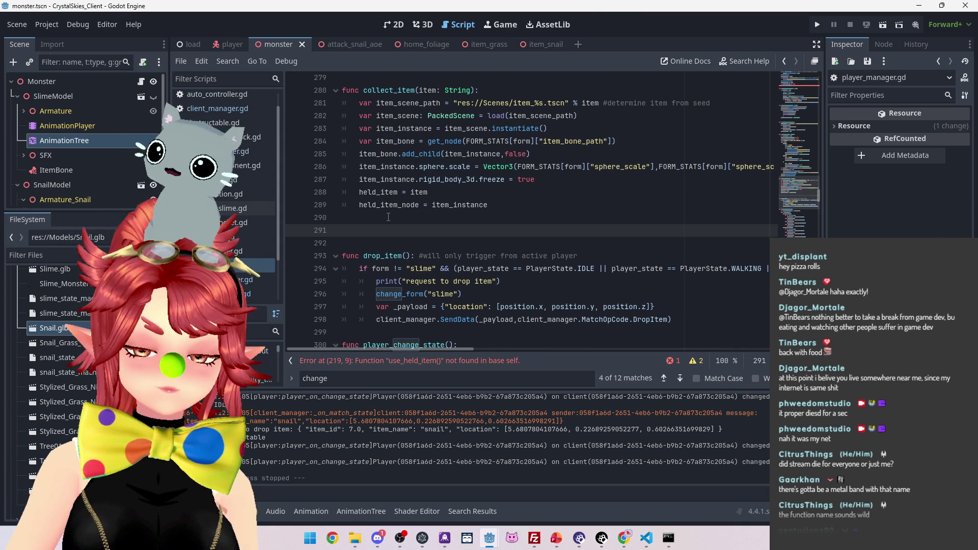
key("ctrl+v")
Step: Turn line 291 into a 'func use_held_item():' declaration with a pass body
left_click(343, 230)
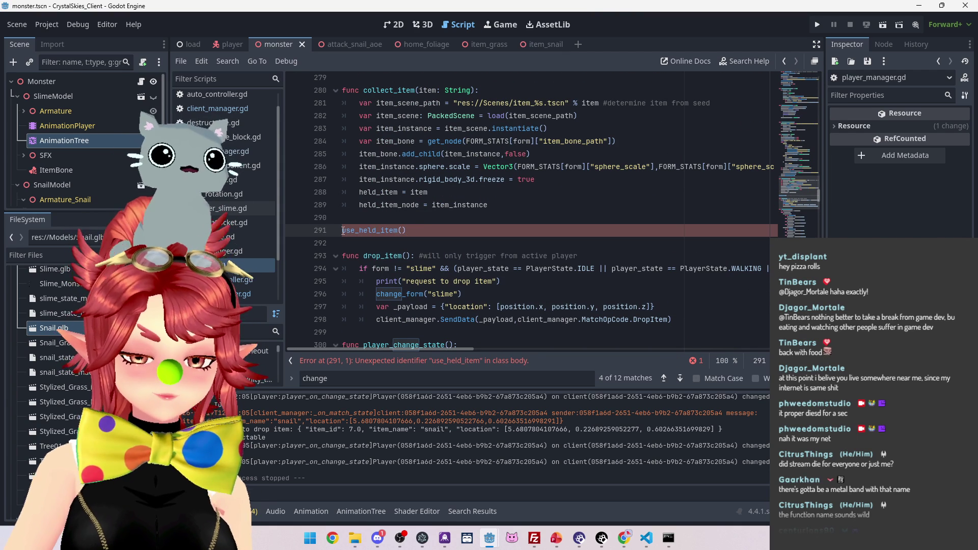
type("func")
left_click(440, 232)
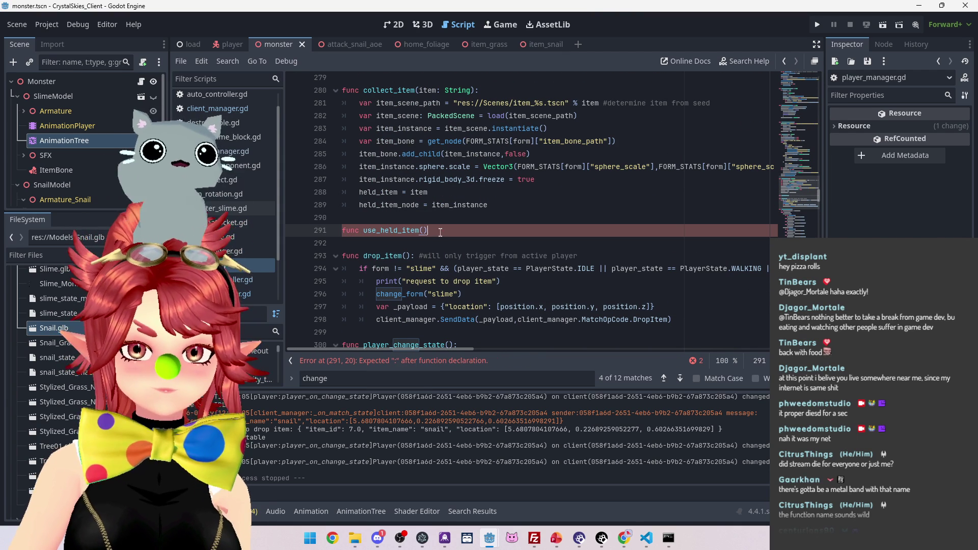
type(":")
key("Return")
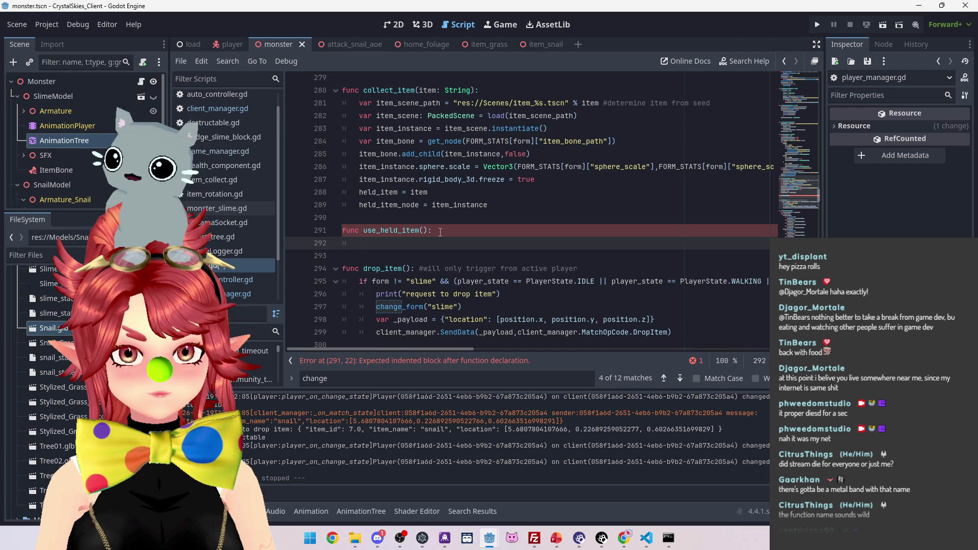
type("pass")
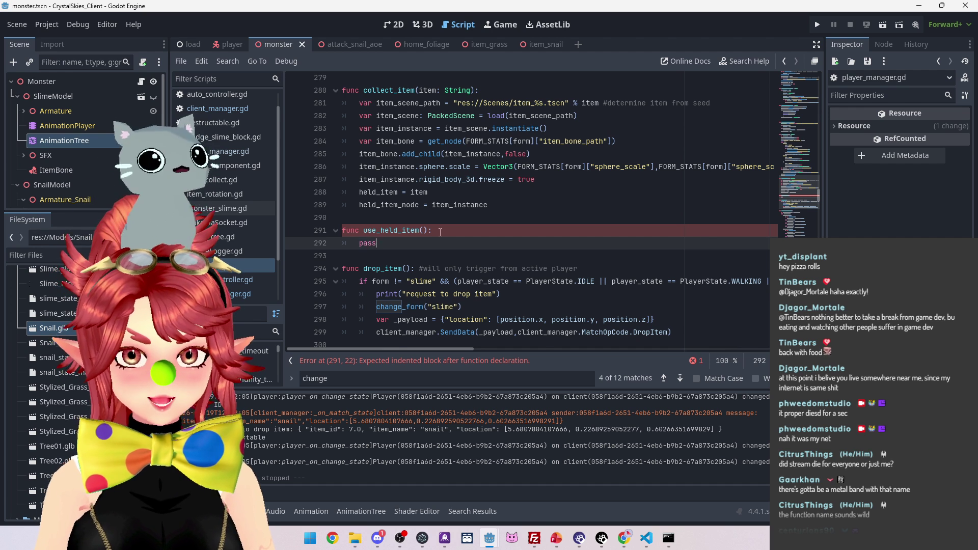
Step: Add a consume_held_item() call after pass, followed by a blank line
key("Return")
type("con")
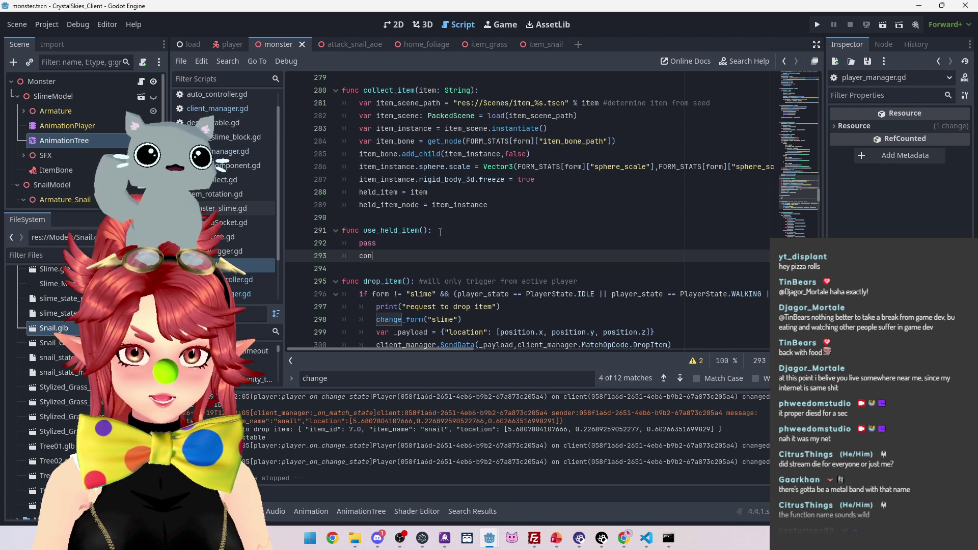
type("sume_")
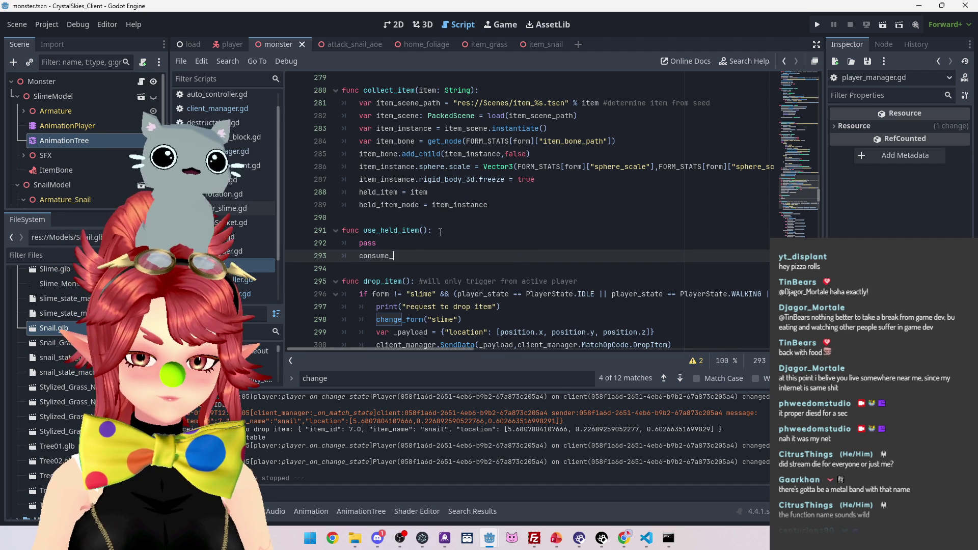
type("held_item")
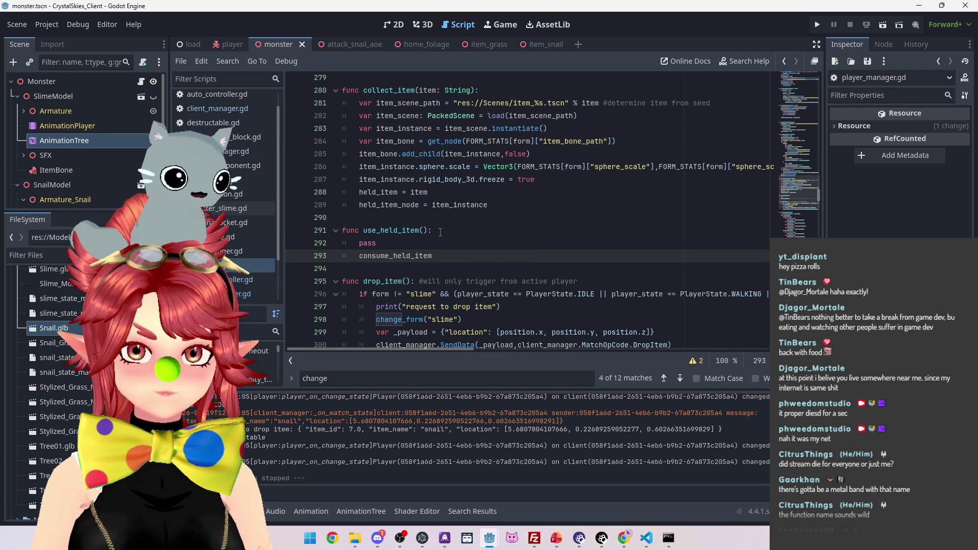
type("()")
key("Return")
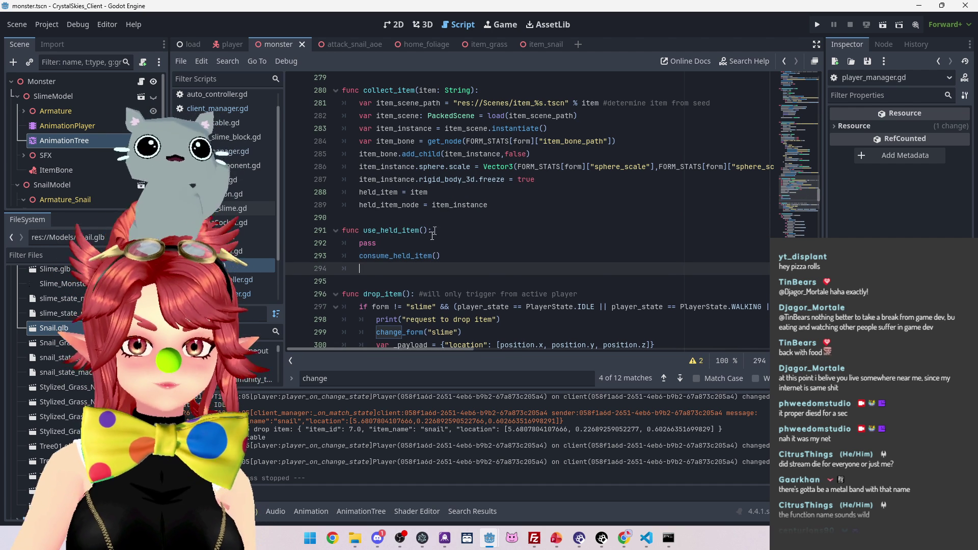
key("BackSpace")
scroll(400, 256, "down", 1)
scroll(400, 256, "down", 2)
key("Return")
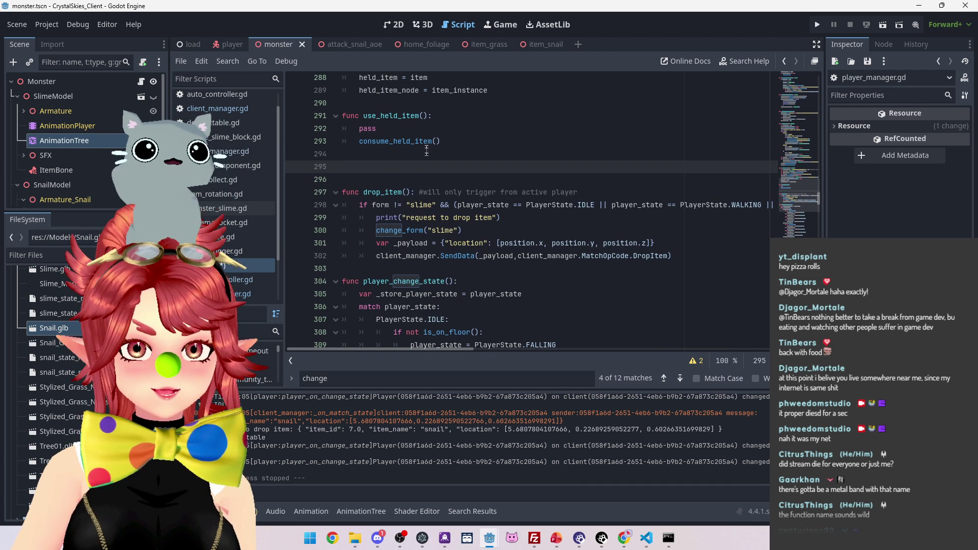
Step: Duplicate the use_held_item declaration onto line 295 and rename it consume_held_item
triple_click(440, 114)
key("ctrl+c")
left_click(443, 167)
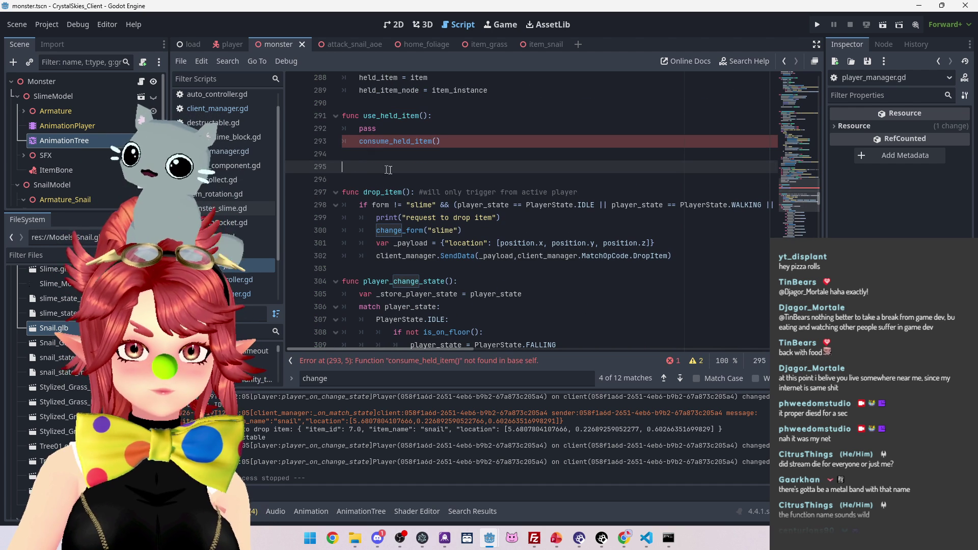
key("ctrl+v")
left_click_drag(441, 142, 361, 141)
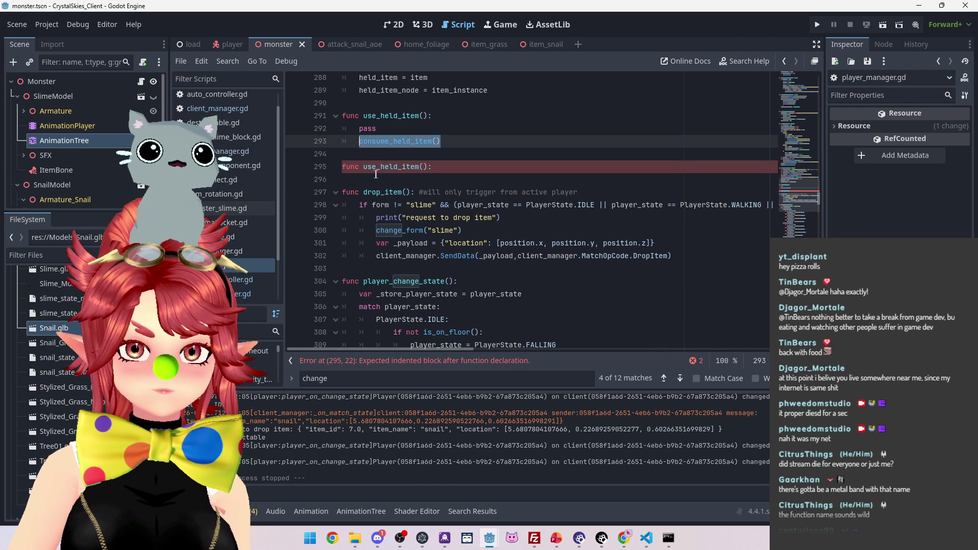
key("ctrl+c")
left_click_drag(437, 167, 363, 167)
key("ctrl+v")
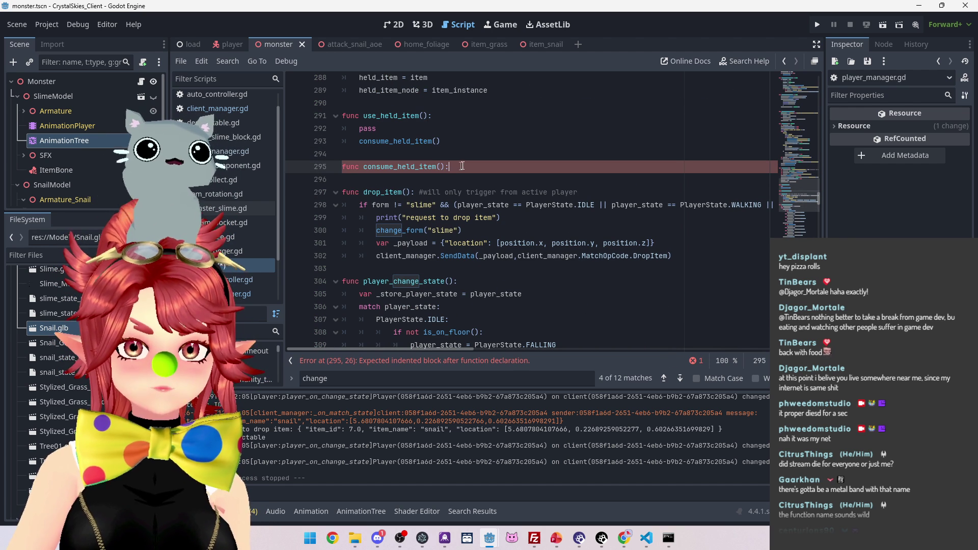
Step: Delete pass from use_held_item and give consume_held_item the line player.held_item = "none"
left_click_drag(398, 129, 342, 128)
key("BackSpace")
key("BackSpace")
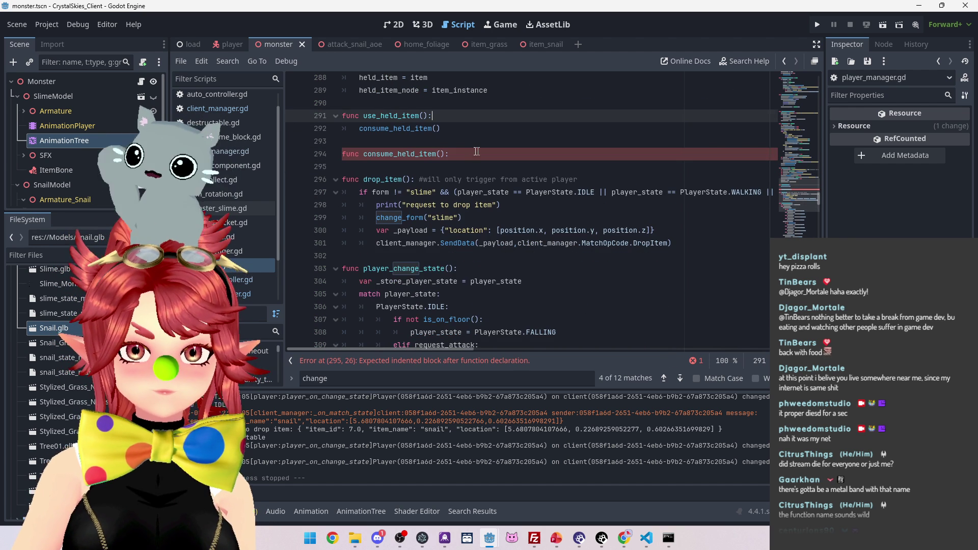
left_click(475, 154)
key("Return")
scroll(513, 258, "up", 2)
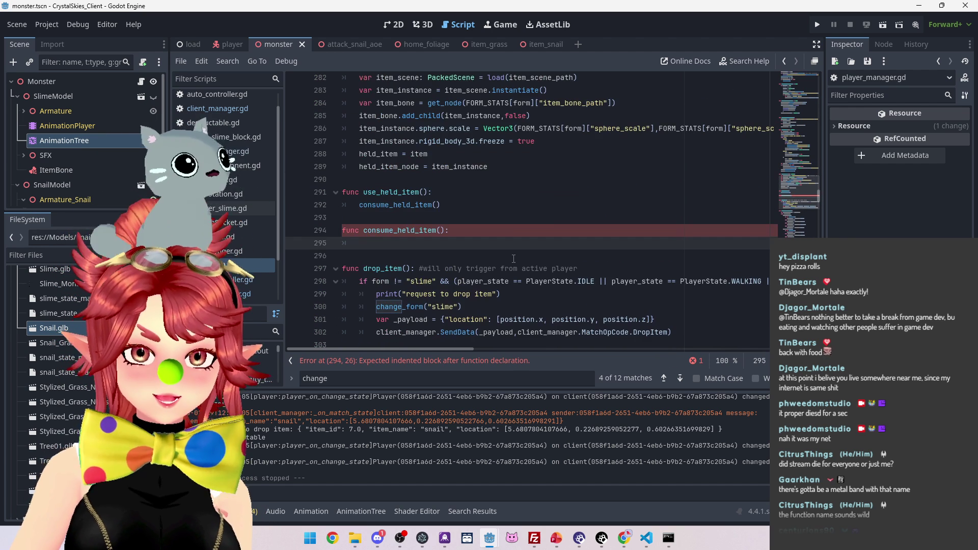
type("player.held")
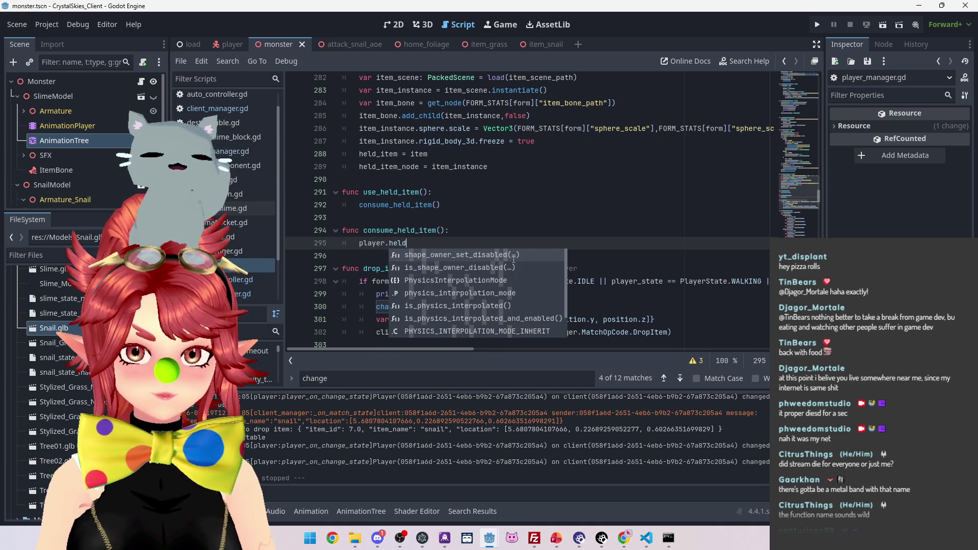
type("_item ")
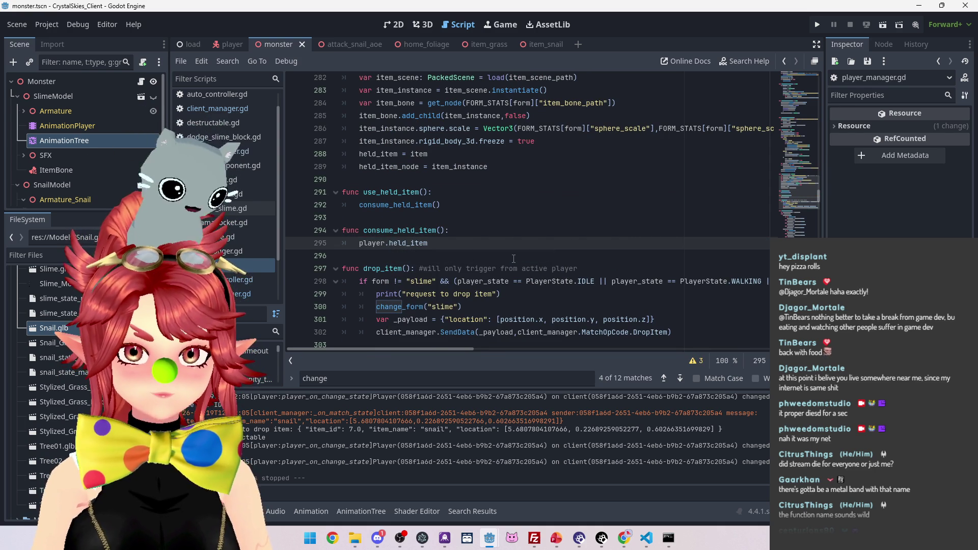
type("= ")
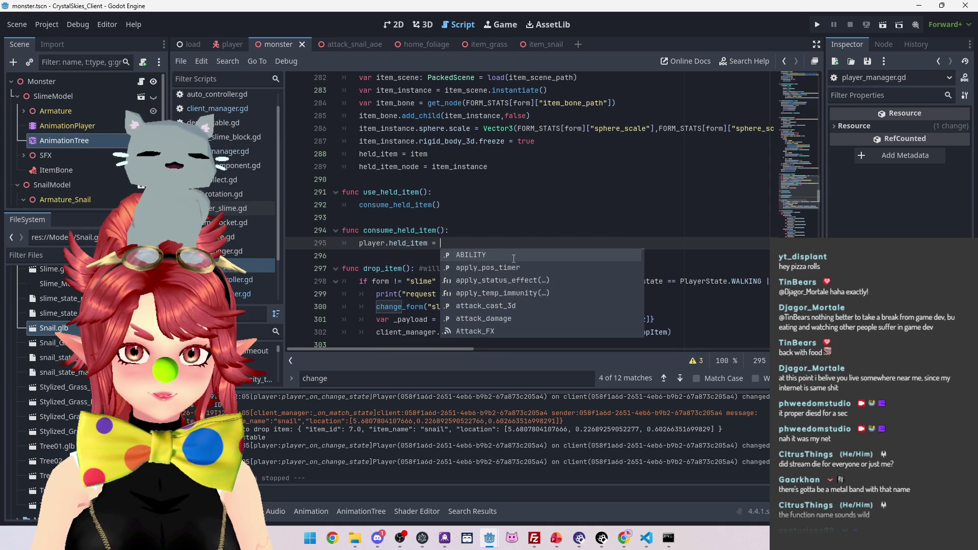
type("\"")
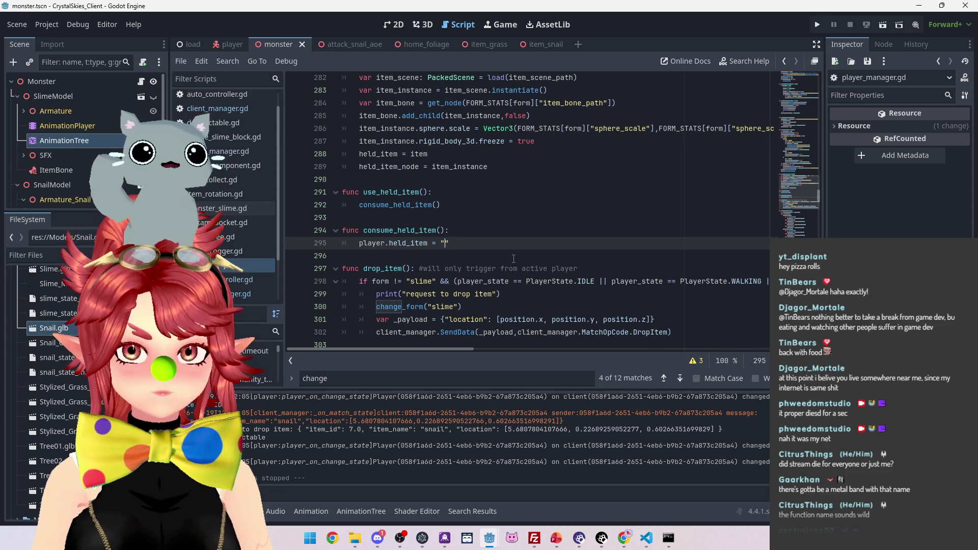
type("none")
key("Return")
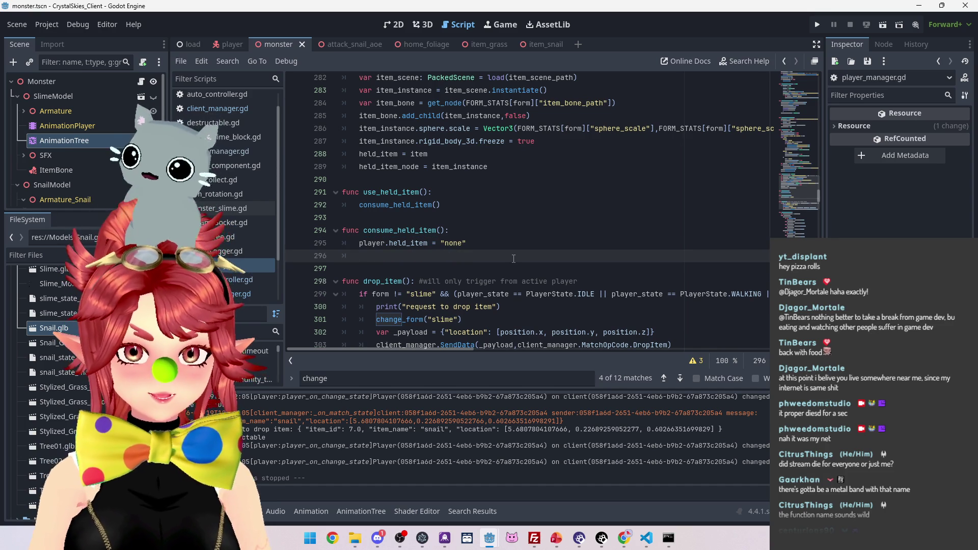
Step: Tidy the blank lines and add player.held_item_node = null to consume_held_item
key("Up")
key("Home")
key("Return")
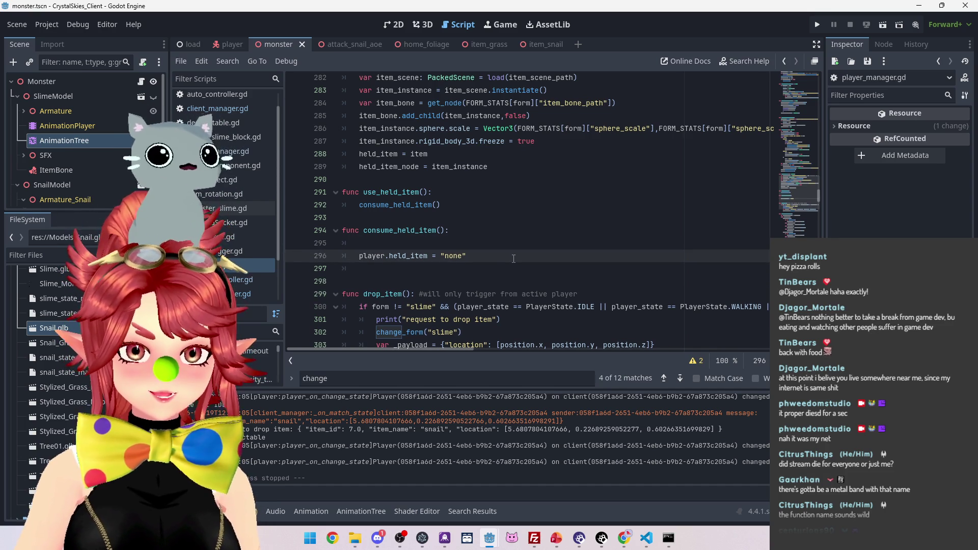
key("Up")
key("Delete")
key("Down")
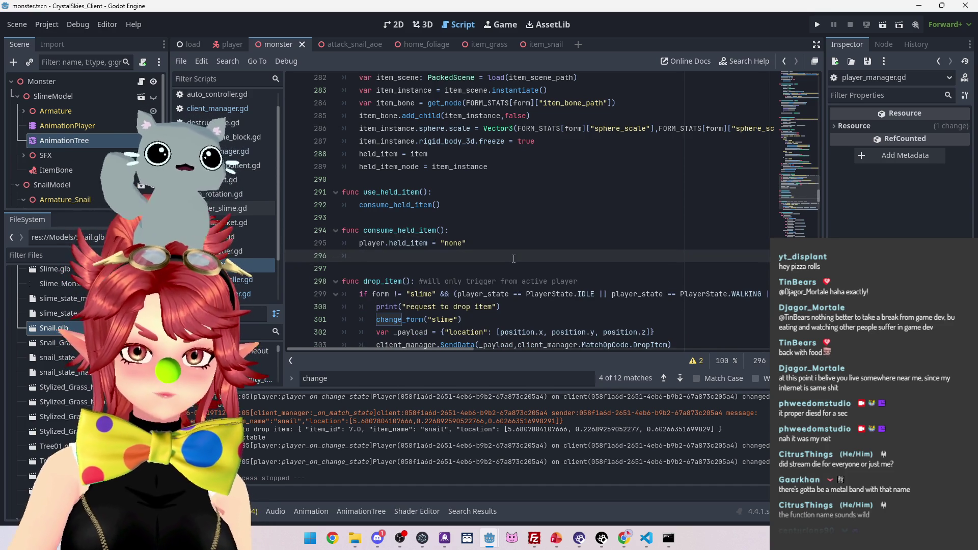
type("player.")
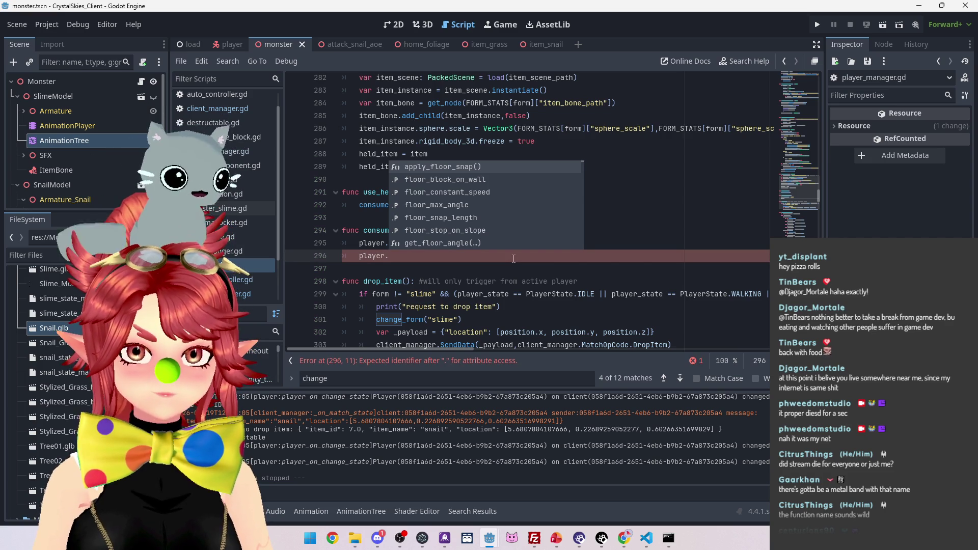
type("held")
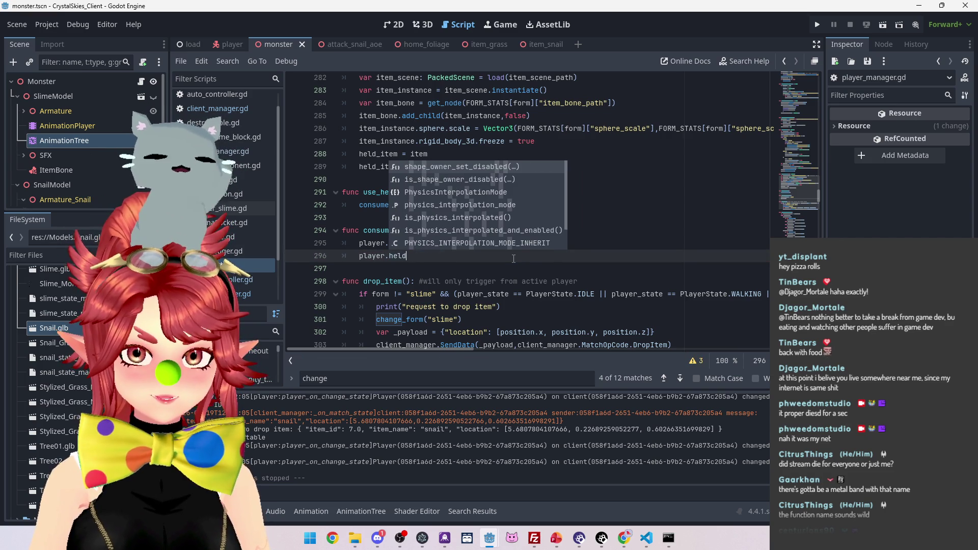
type("_item_")
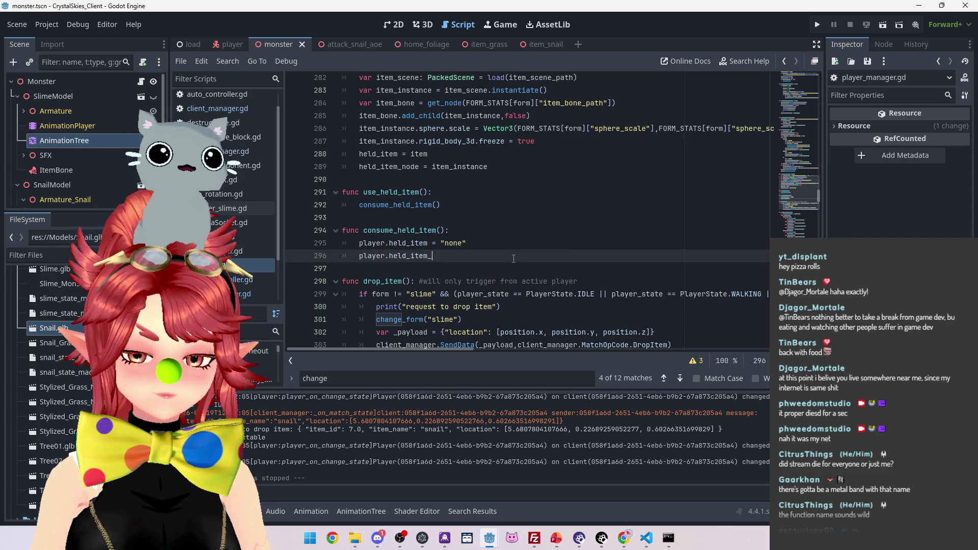
type("node = null")
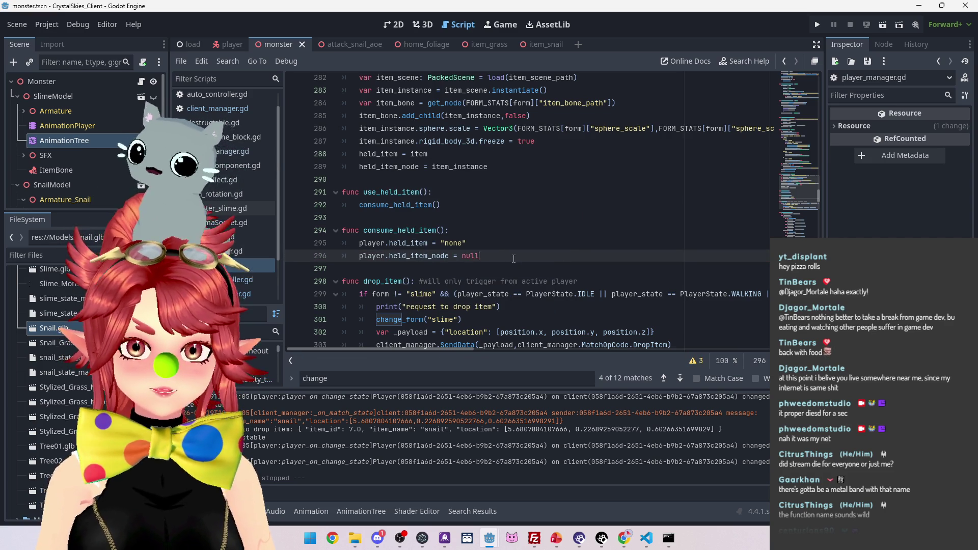
left_click(495, 244)
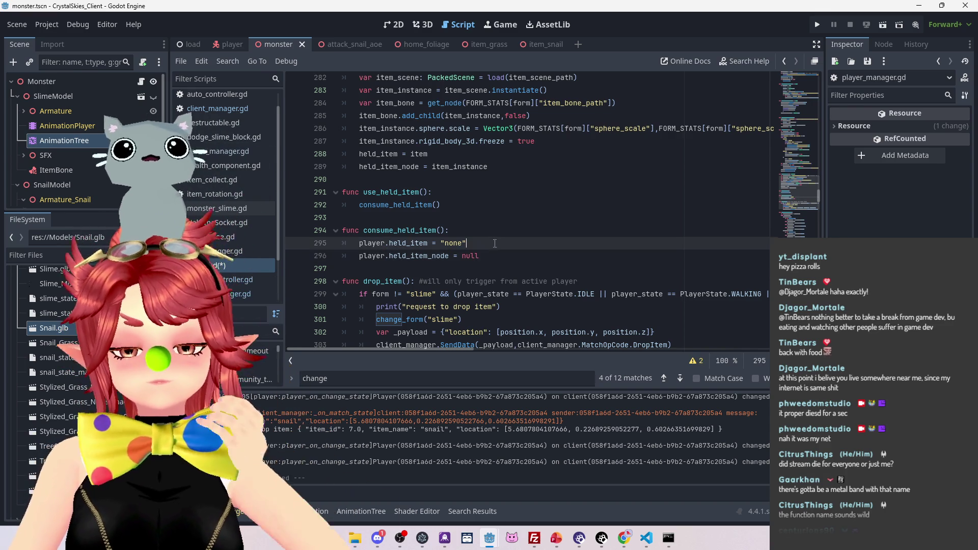
left_click(495, 255)
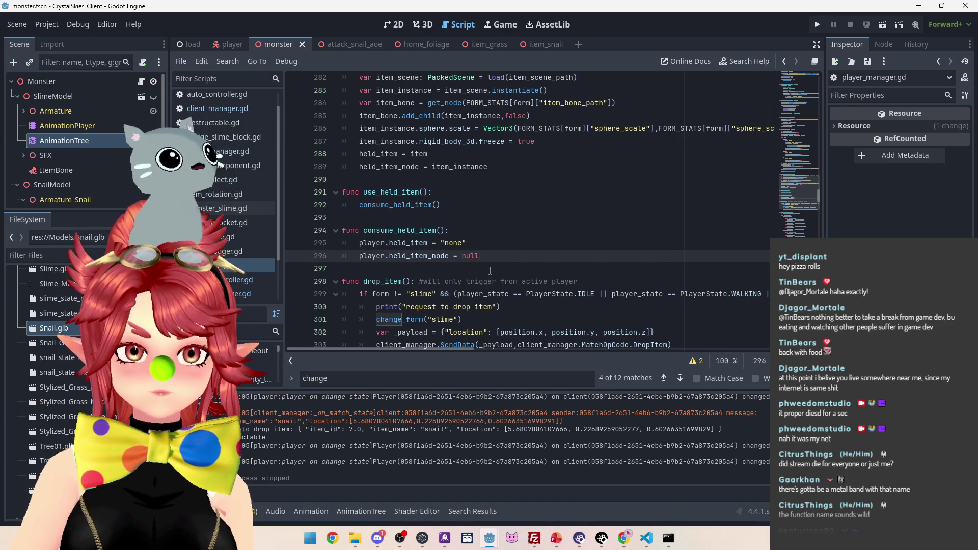
scroll(490, 271, "down", 1)
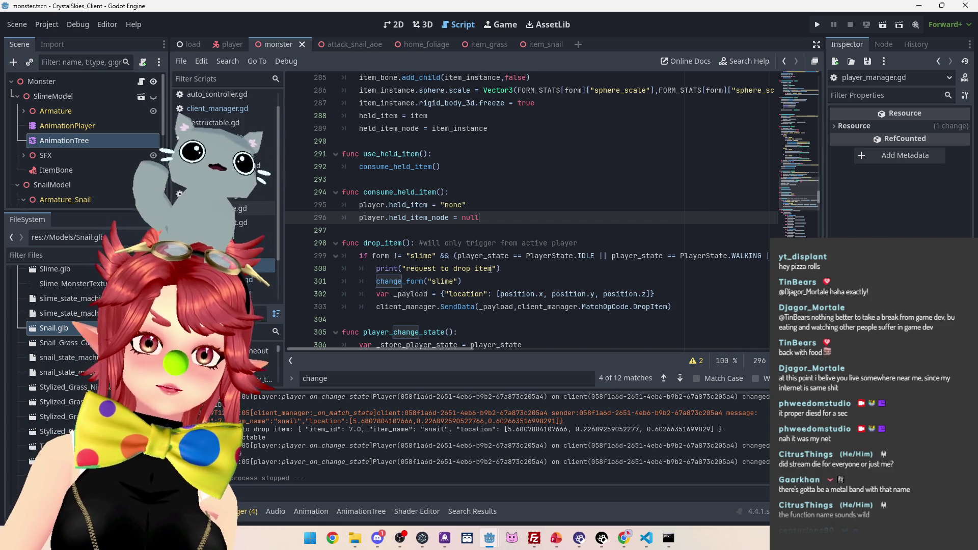
left_click(494, 208)
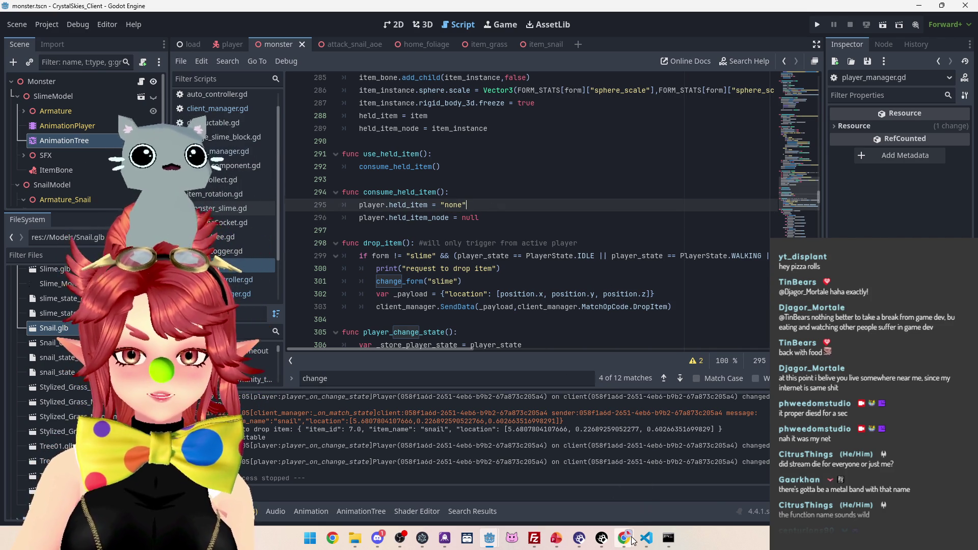
scroll(473, 222, "up", 2)
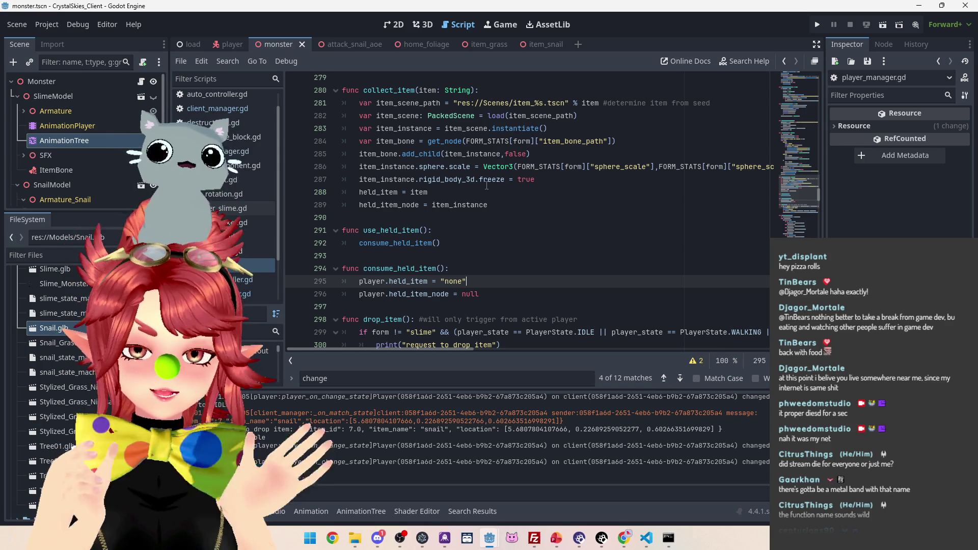
key("F8")
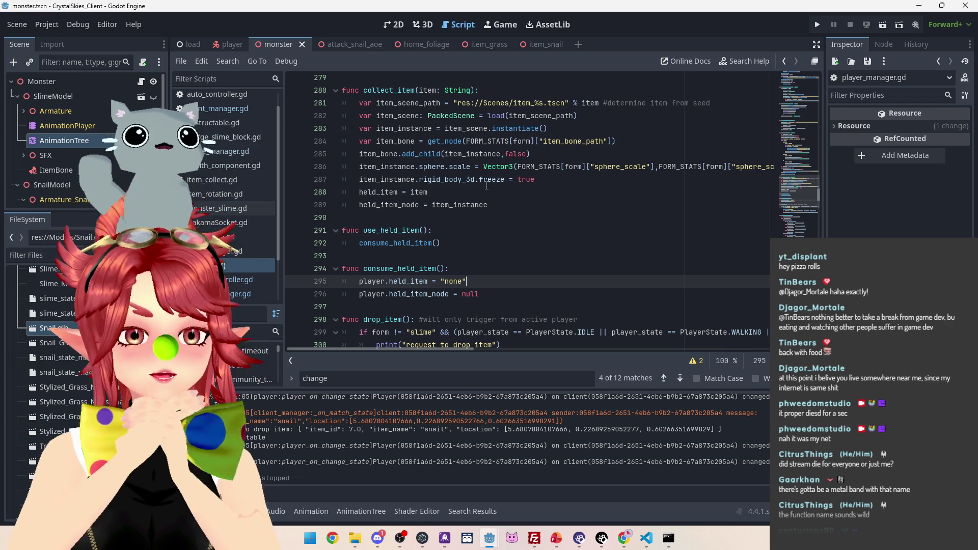
left_click(436, 244)
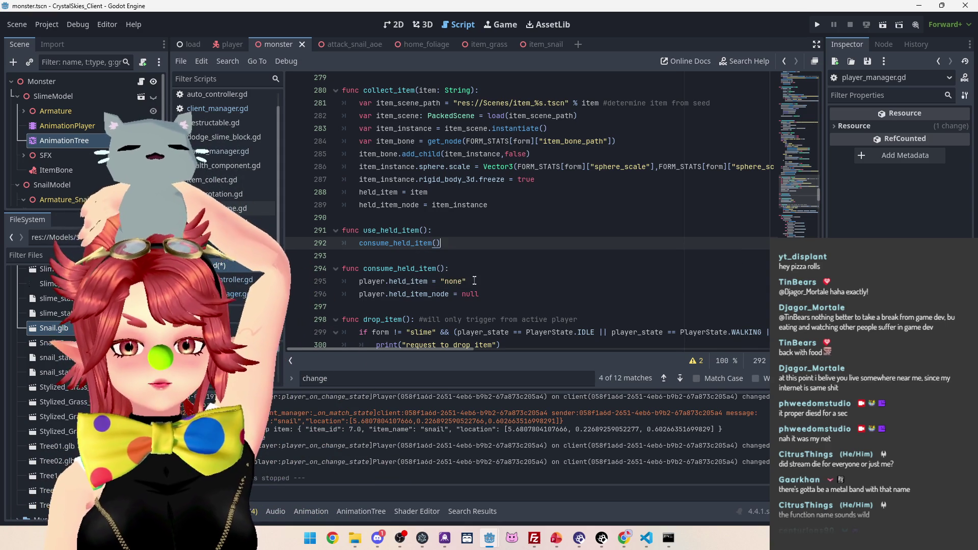
left_click_drag(479, 294, 332, 275)
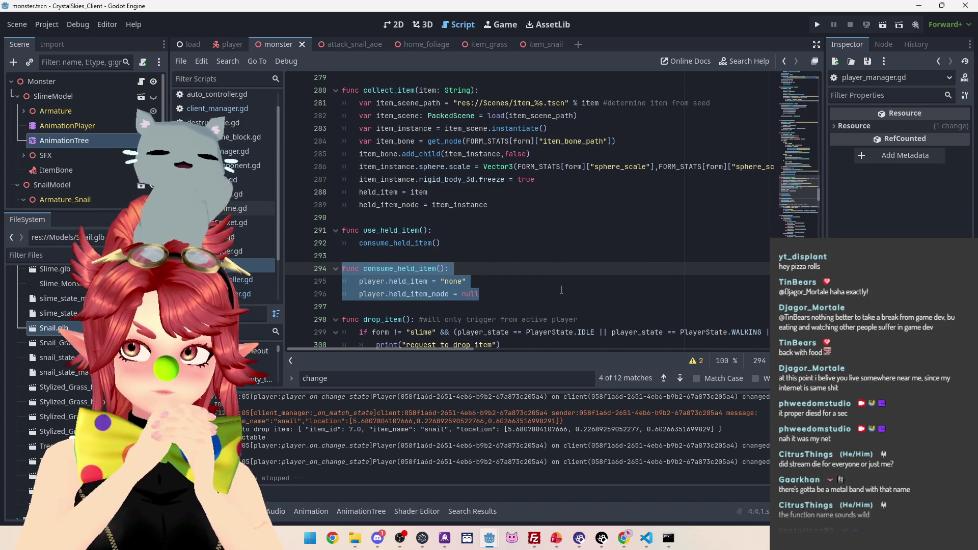
Step: Test-run the game briefly, then enable multiple run instances and relaunch the project
left_click(502, 249)
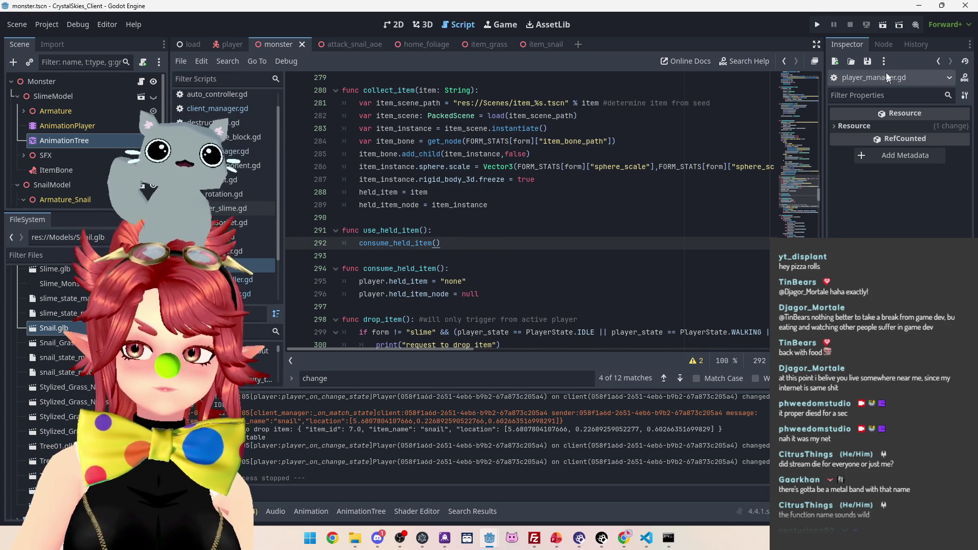
left_click(818, 25)
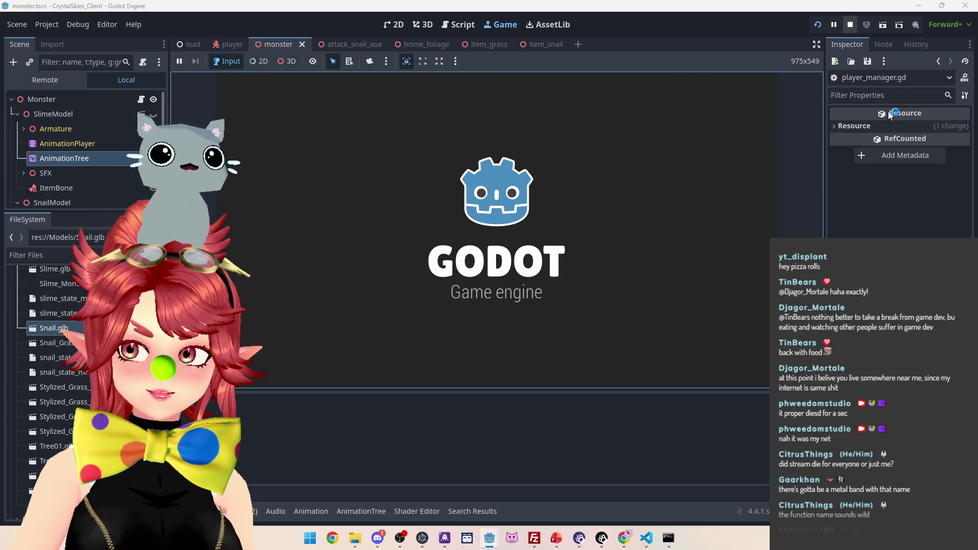
left_click(849, 25)
left_click(78, 24)
left_click(110, 206)
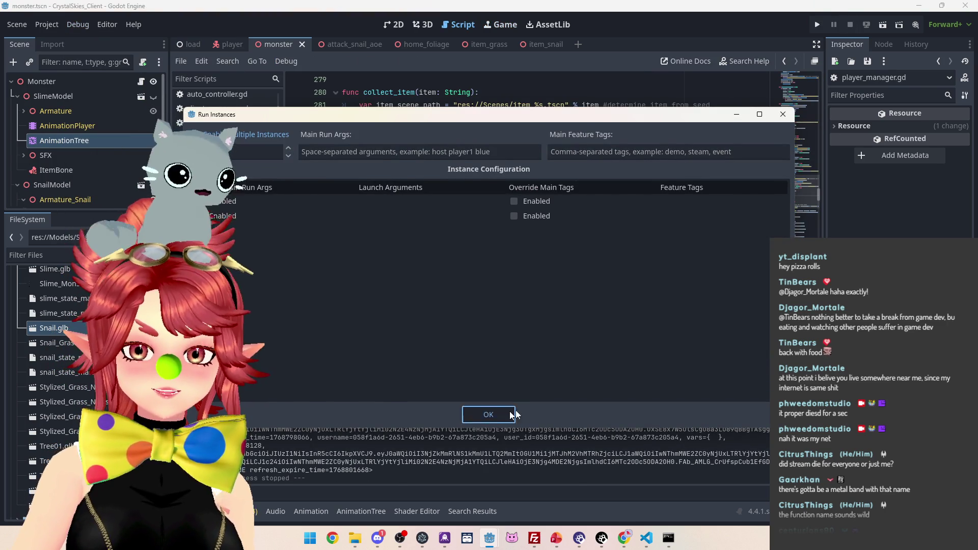
left_click(509, 415)
left_click(816, 24)
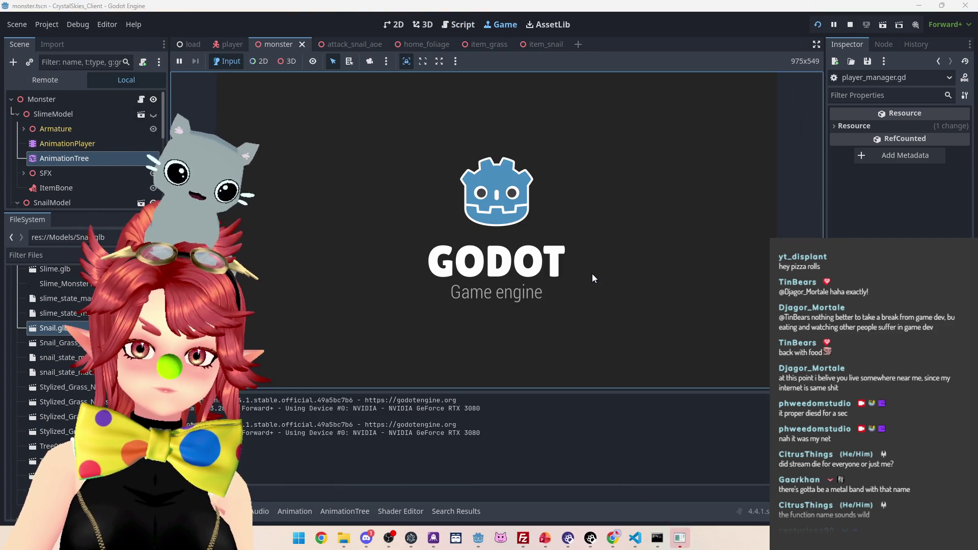
Step: Enter display name 'ee', create lobby 'asdd', and roll the slime through the meadow
left_click(559, 261)
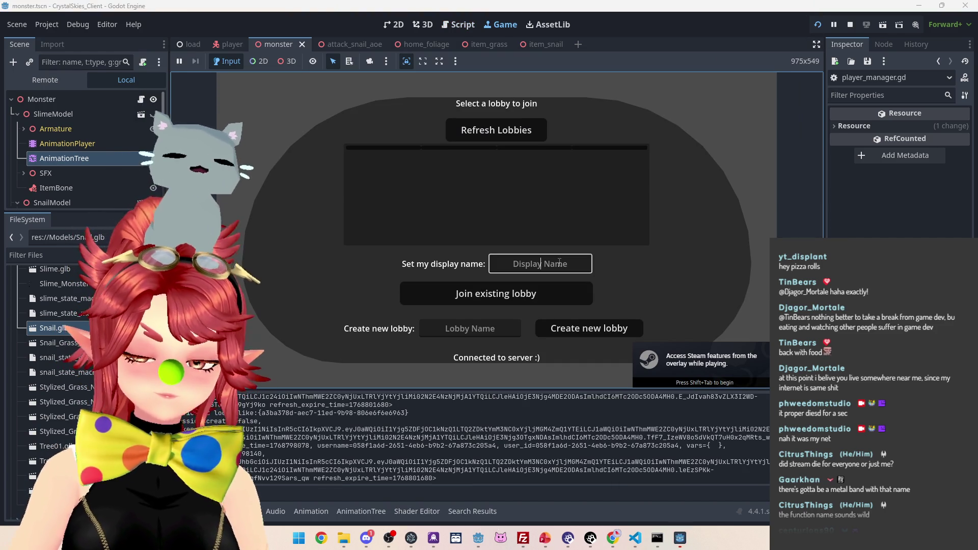
type("Phwee")
left_click(484, 329)
type("asdd")
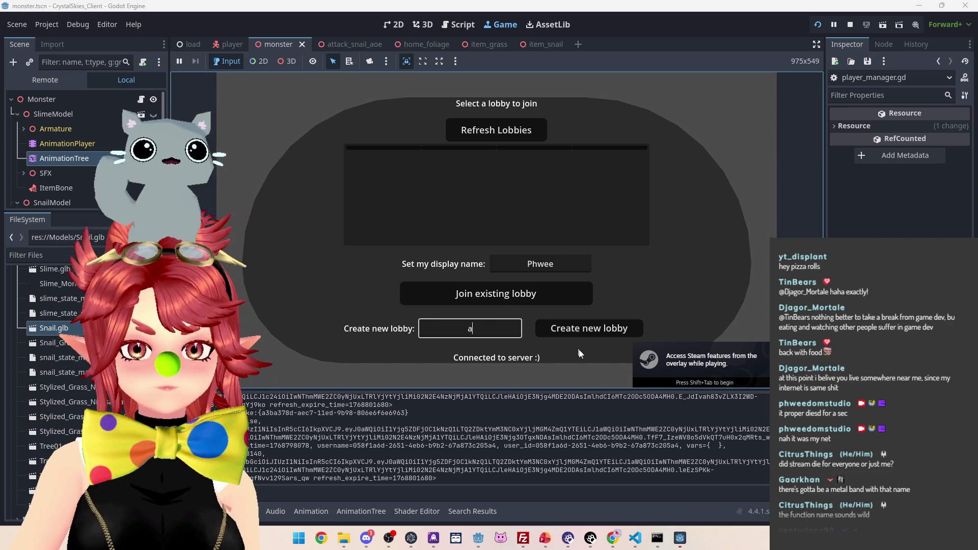
left_click(583, 329)
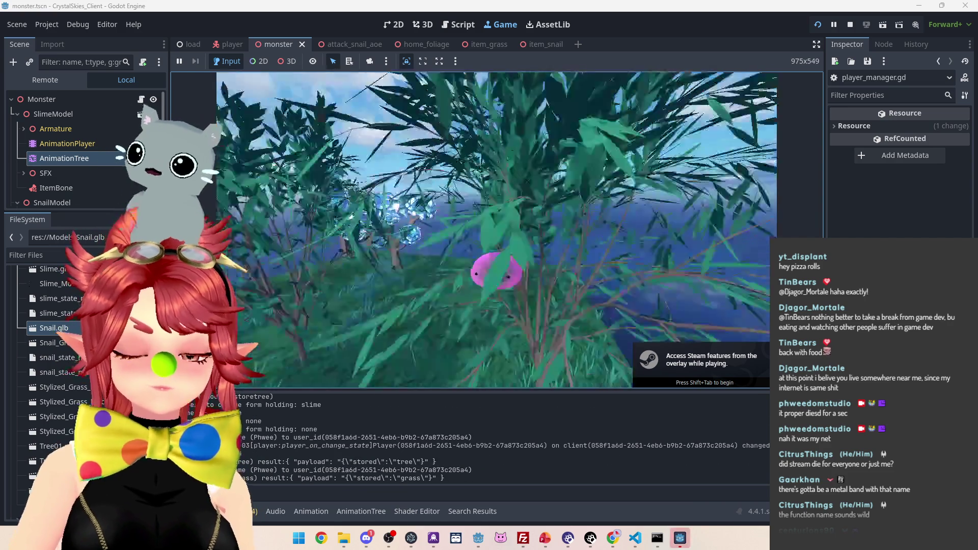
key("w")
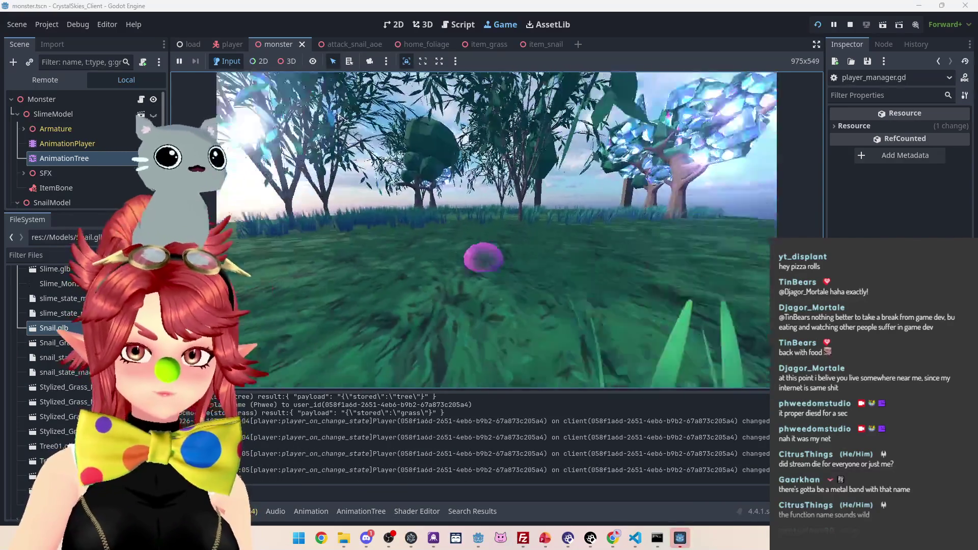
key("w")
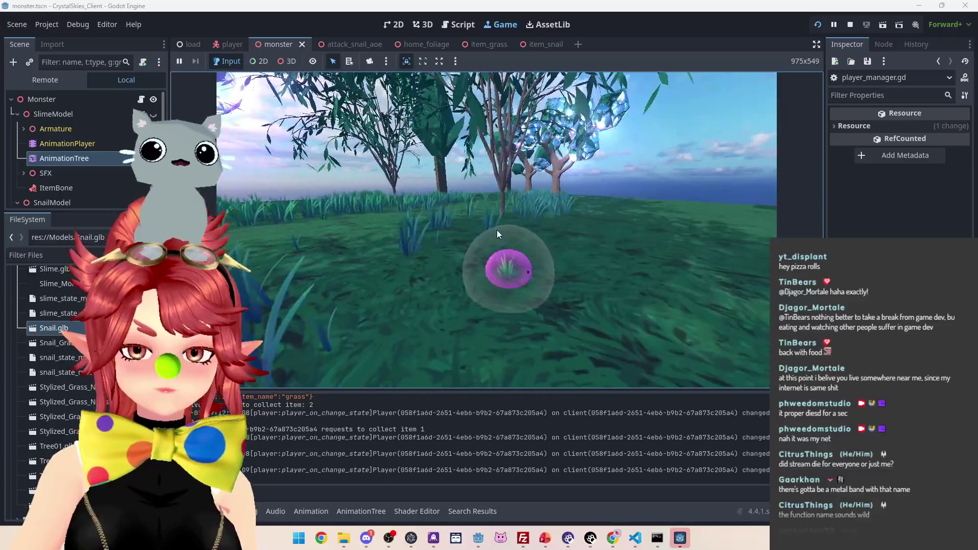
left_click(685, 537)
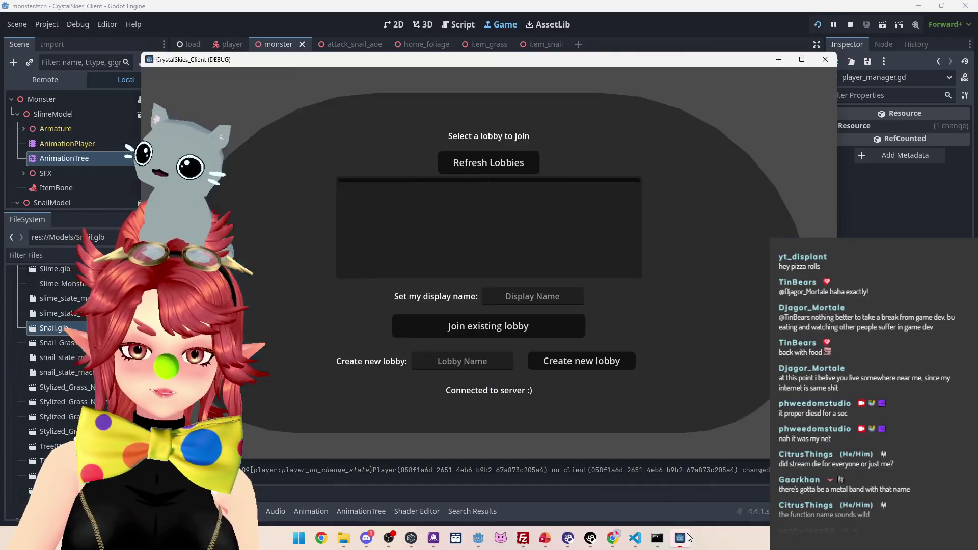
Step: In the second client, refresh the lobbies and join the test lobby as 'hwee2'
left_click(524, 290)
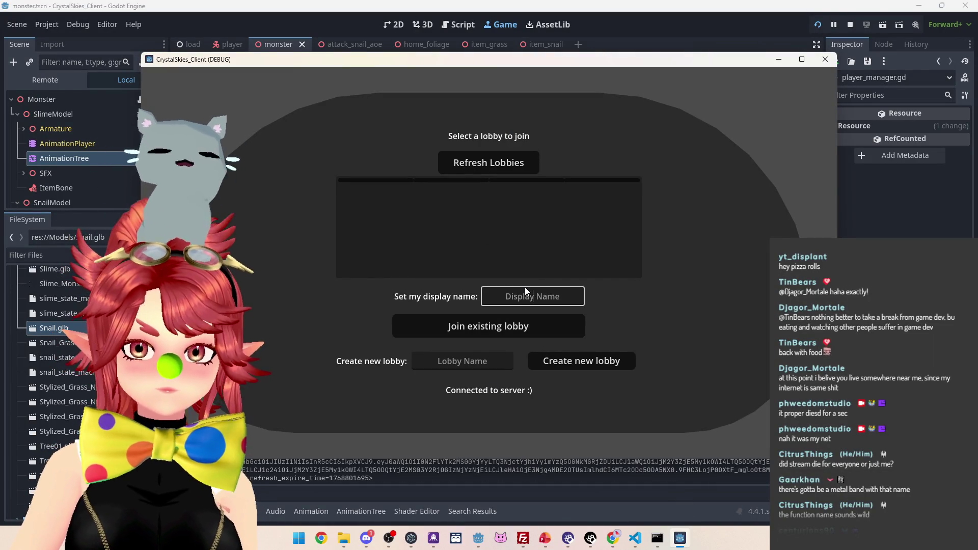
type("Phwee2")
left_click(506, 163)
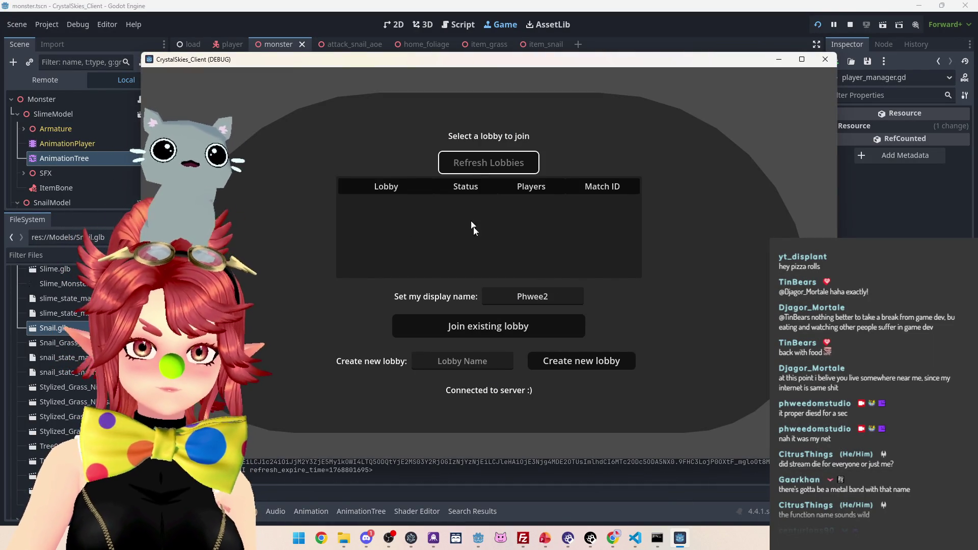
left_click(469, 203)
left_click(497, 329)
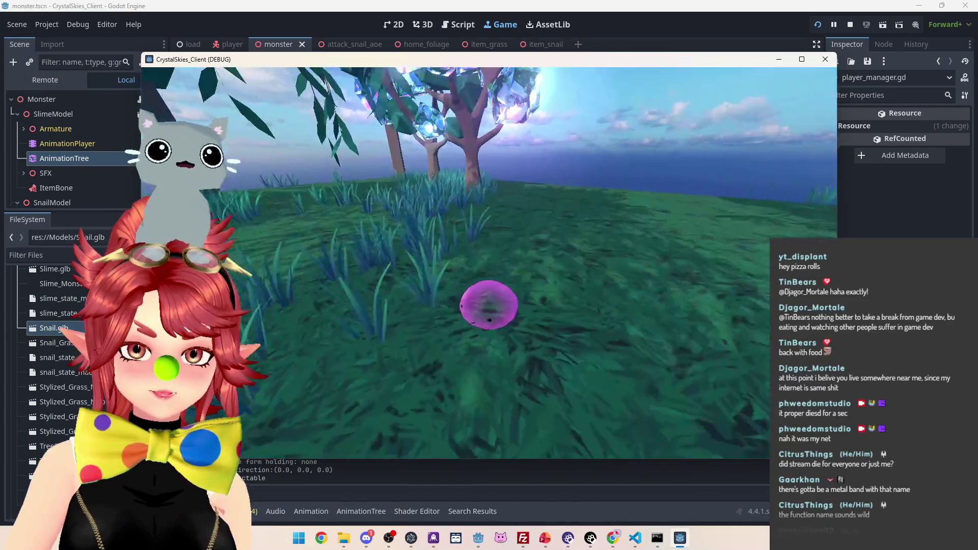
Step: Move the second slime around and shift its game window lower on screen
key("w")
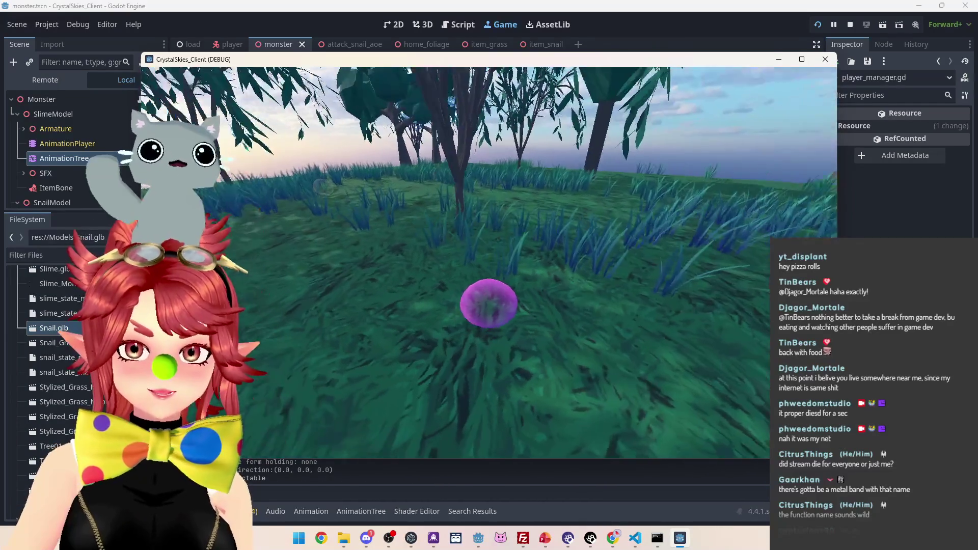
key("Escape")
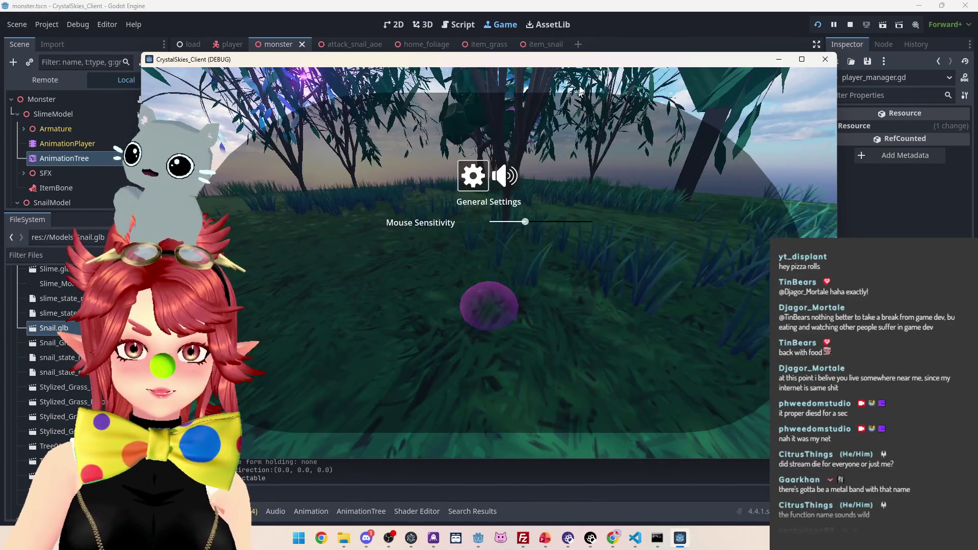
mouse_move(577, 62)
left_mouse_down()
mouse_move(578, 121)
mouse_move(587, 63)
mouse_move(586, 79)
left_mouse_up()
key("Escape")
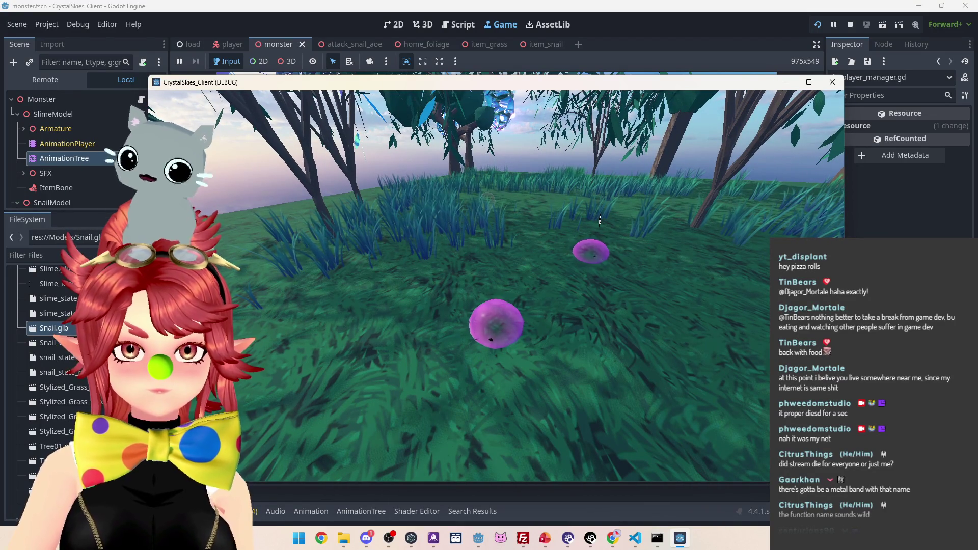
Step: Start the Dodge Slime battle from the host's menu, play briefly, then stop the game
key("Escape")
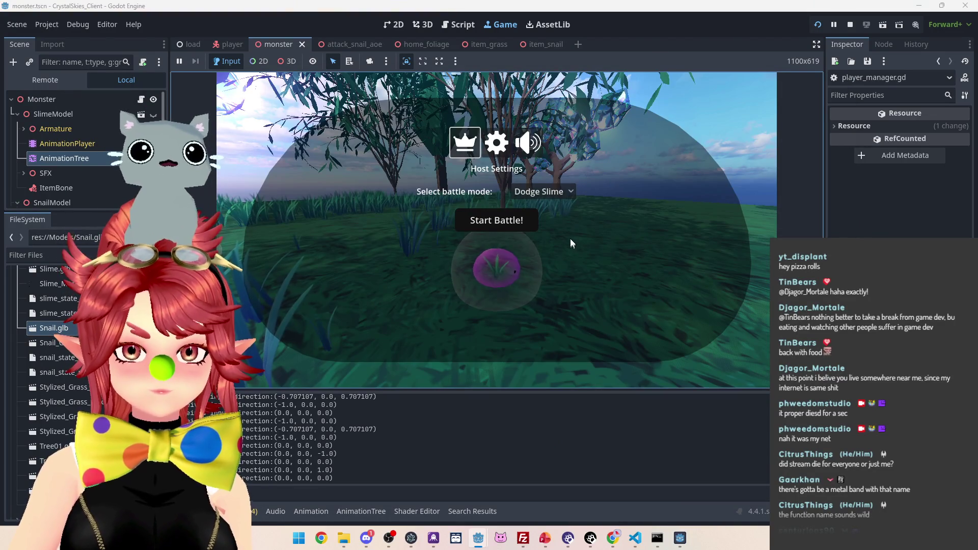
key("Escape")
key("Escape")
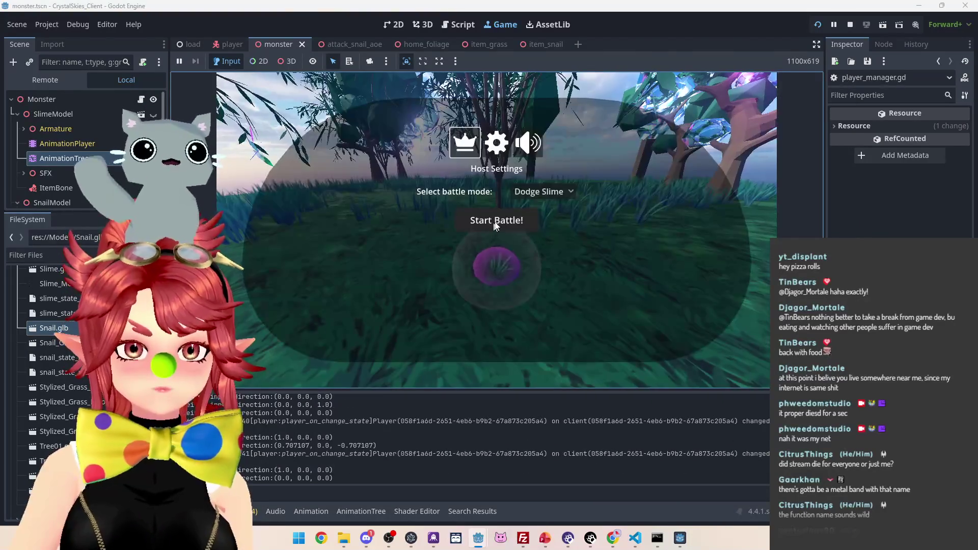
left_click(495, 226)
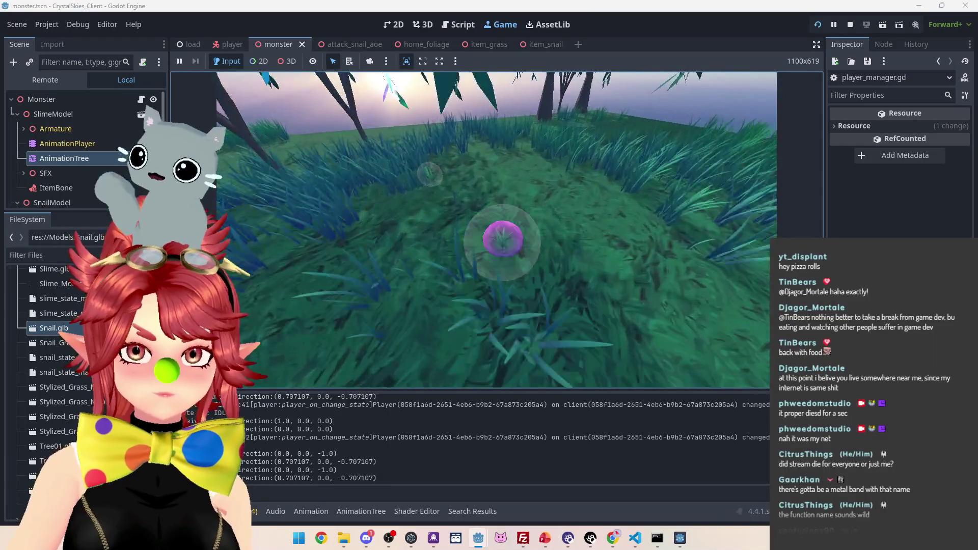
key("Escape")
left_click(679, 538)
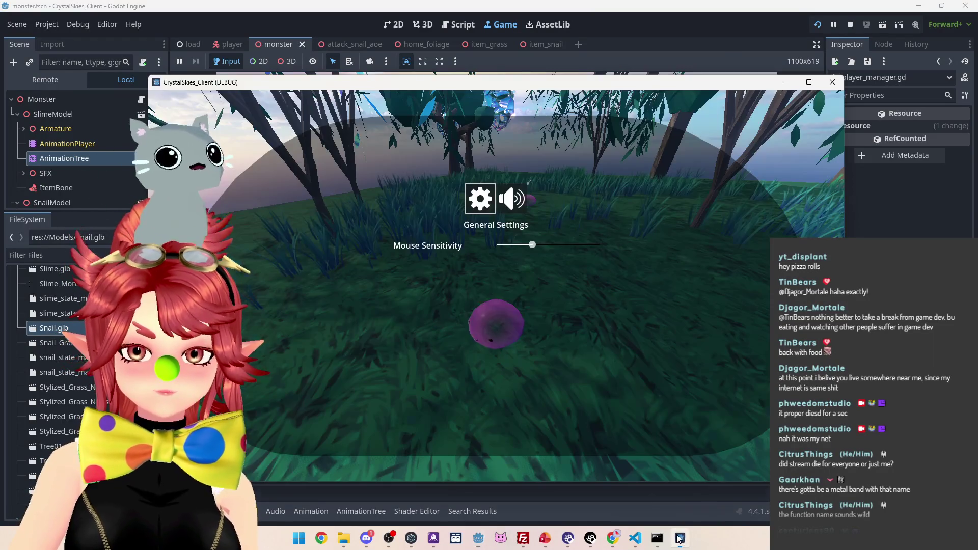
key("Escape")
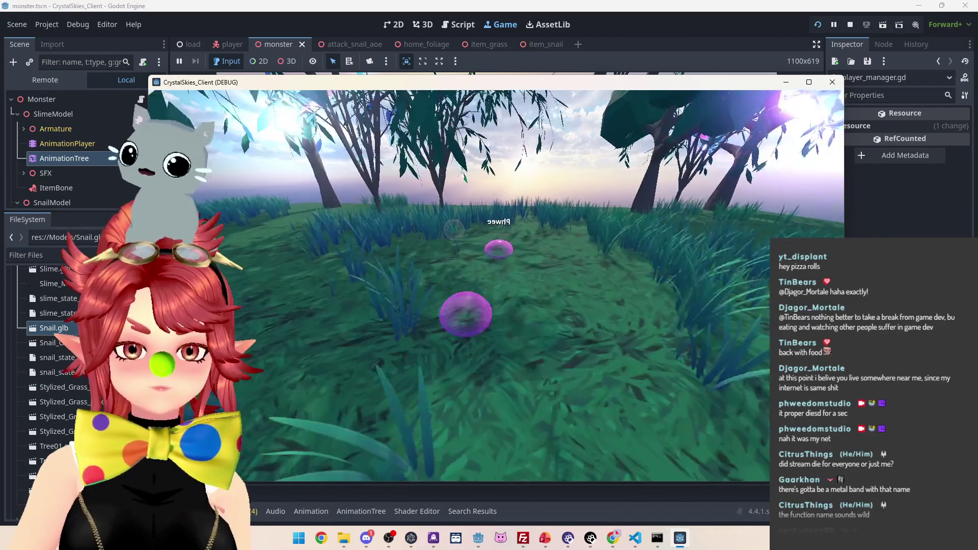
key("Escape")
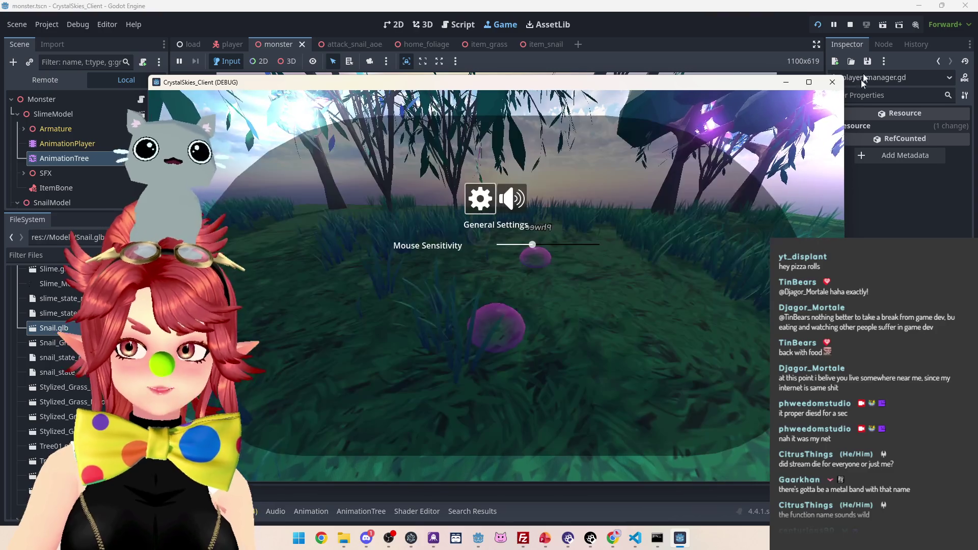
left_click(850, 25)
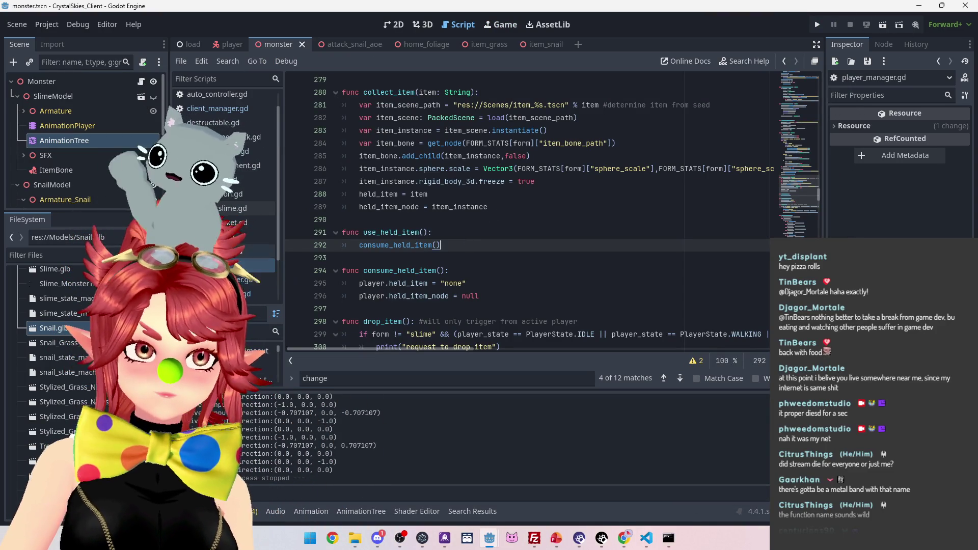
Step: Jump to the next add_player match in client_manager.gd and scroll through the surrounding code
left_click(209, 108)
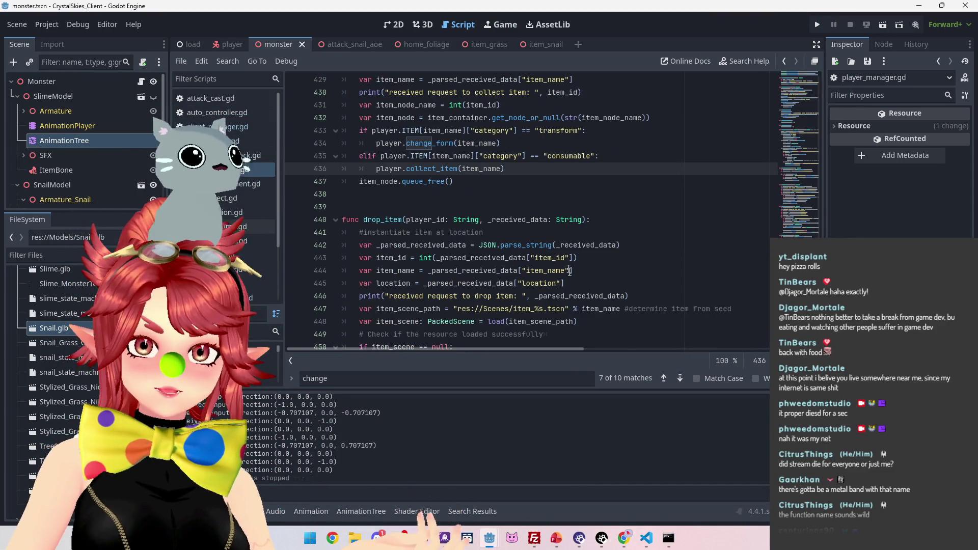
mouse_move(805, 152)
left_mouse_down()
mouse_move(815, 95)
mouse_move(818, 132)
left_mouse_up()
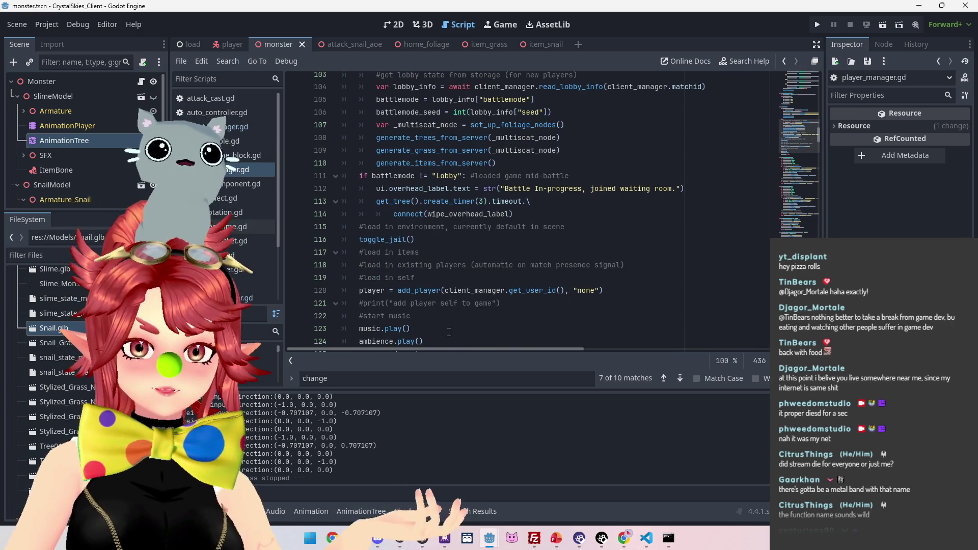
scroll(463, 290, "up", 8)
scroll(464, 290, "down", 16)
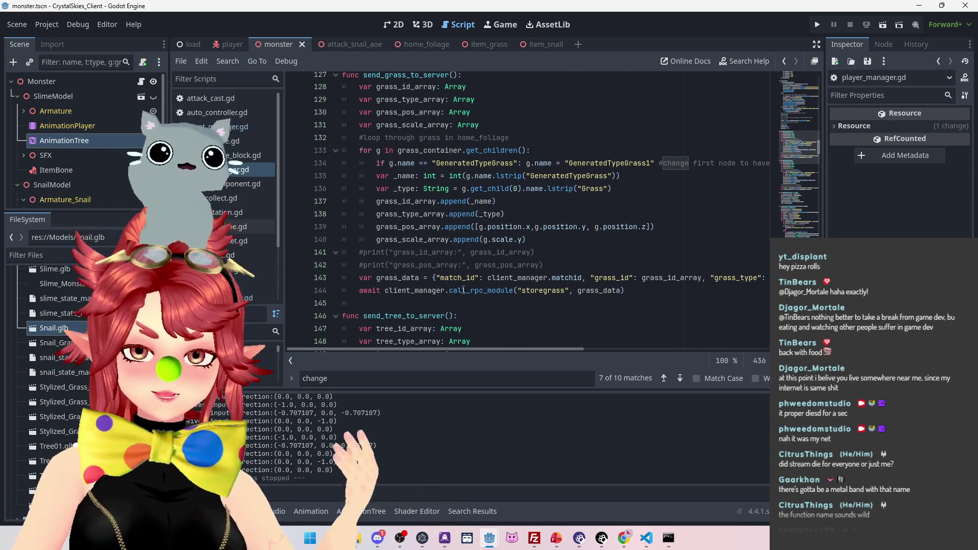
scroll(463, 291, "down", 11)
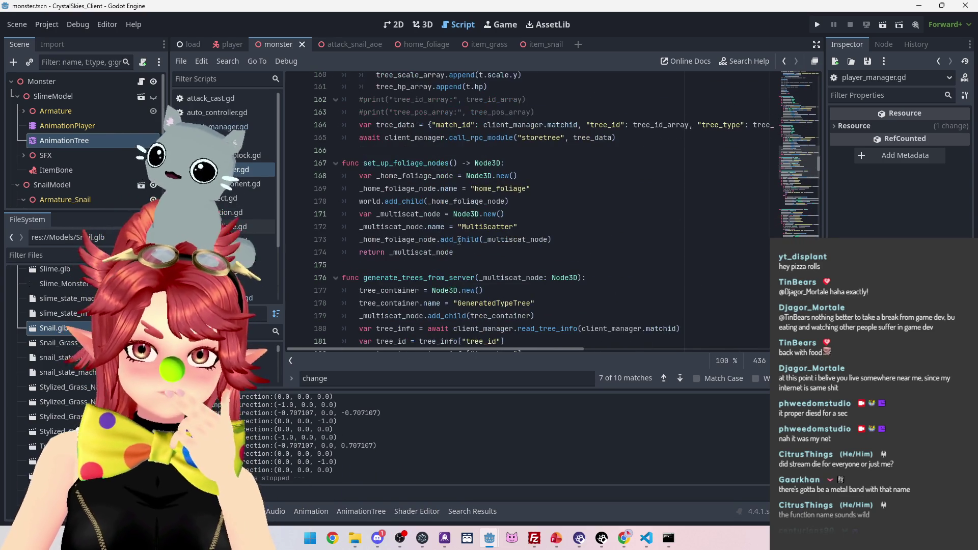
scroll(459, 240, "down", 20)
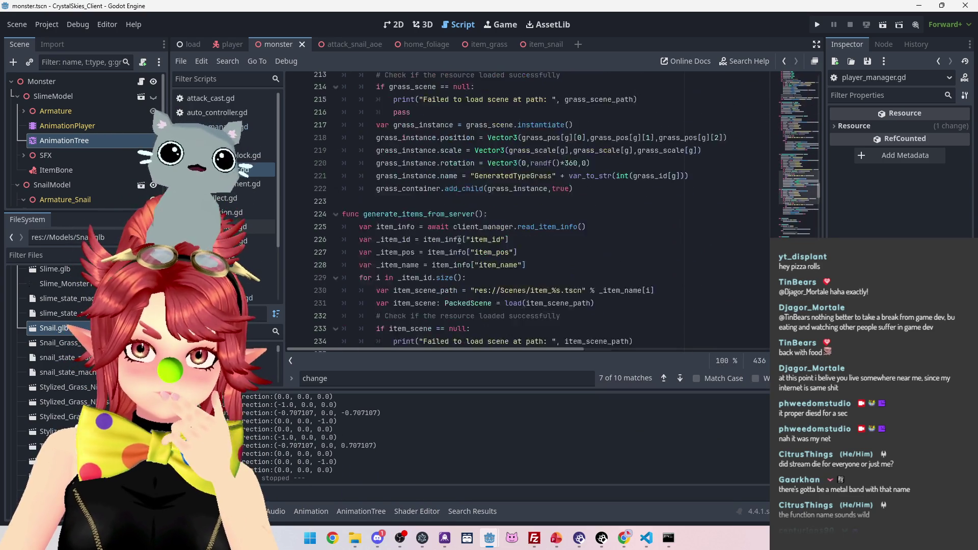
scroll(459, 241, "down", 12)
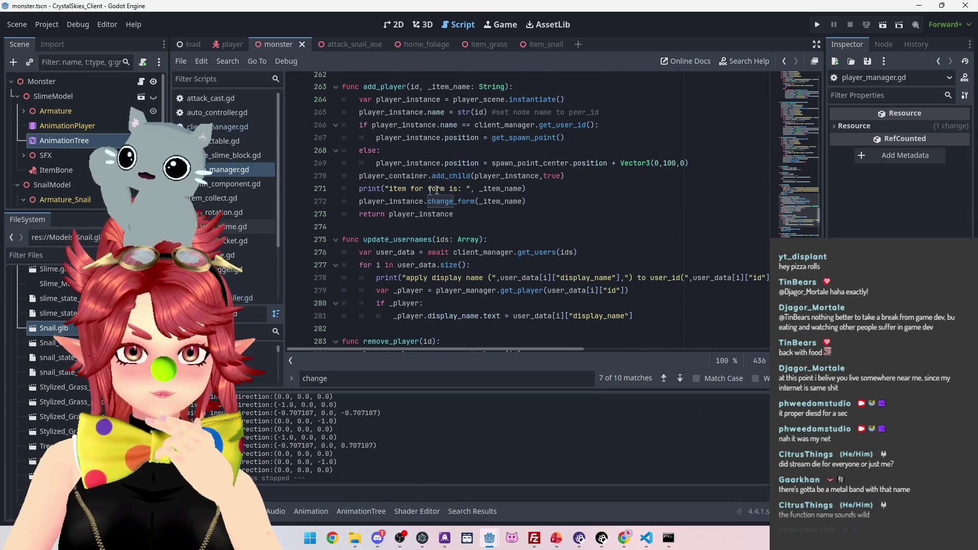
scroll(489, 153, "up", 2)
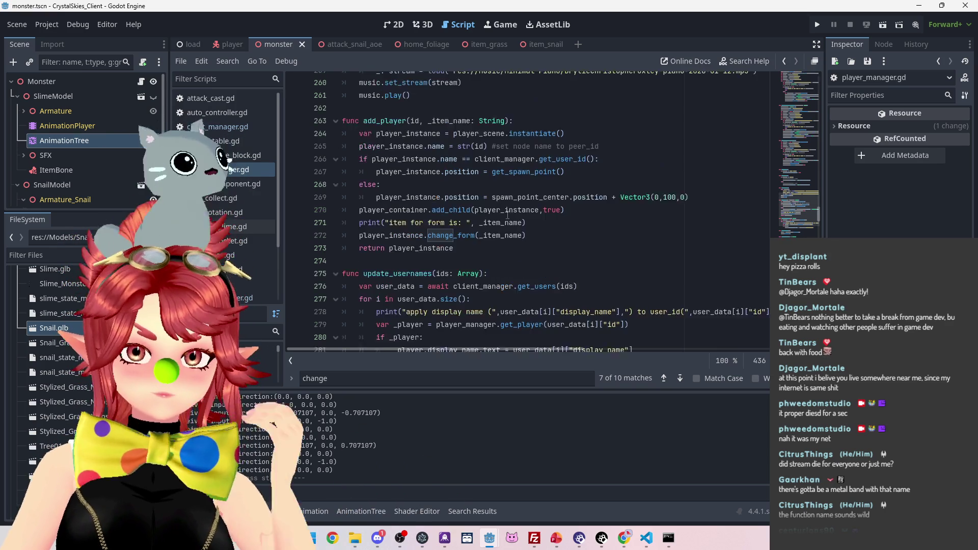
scroll(441, 138, "down", 1)
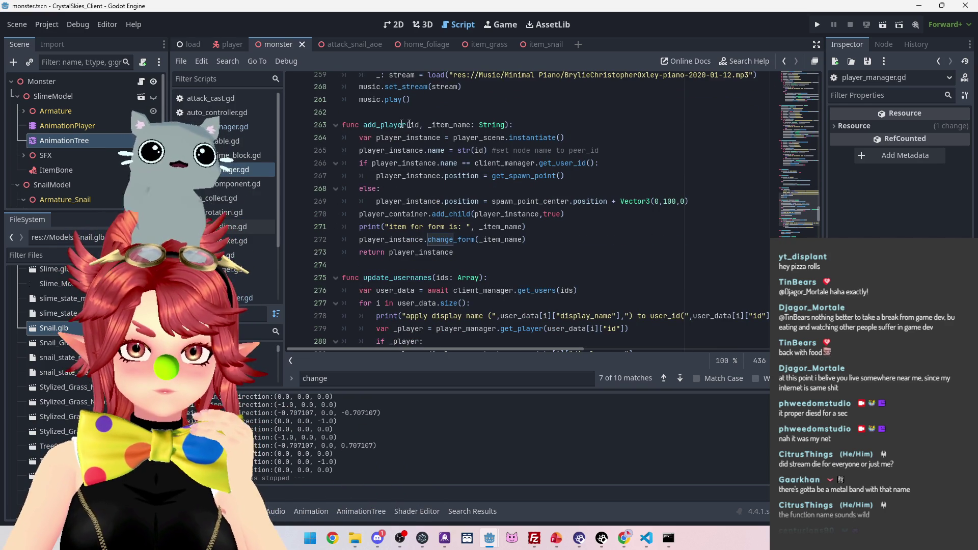
Step: Select add_player on line 263 and search the whole project for it
left_click(453, 125)
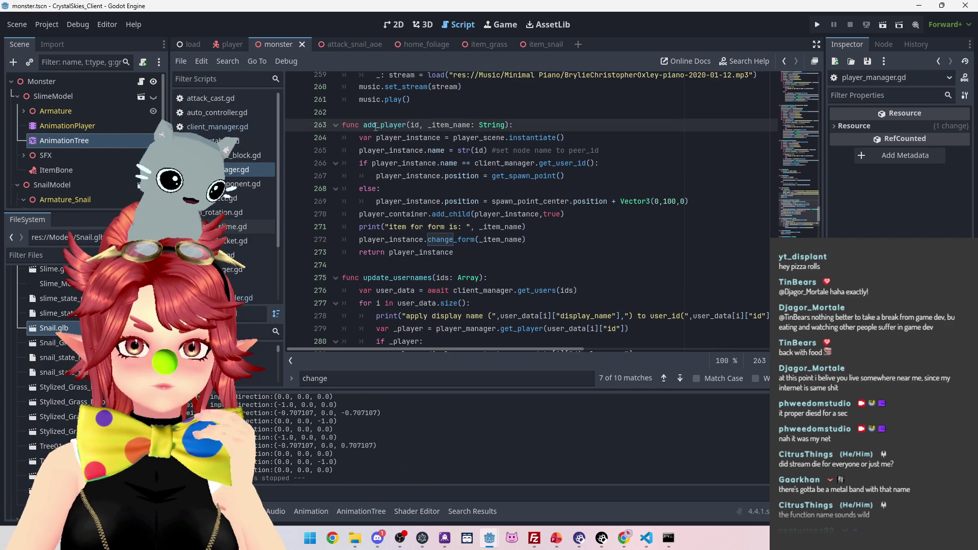
left_click_drag(364, 124, 407, 124)
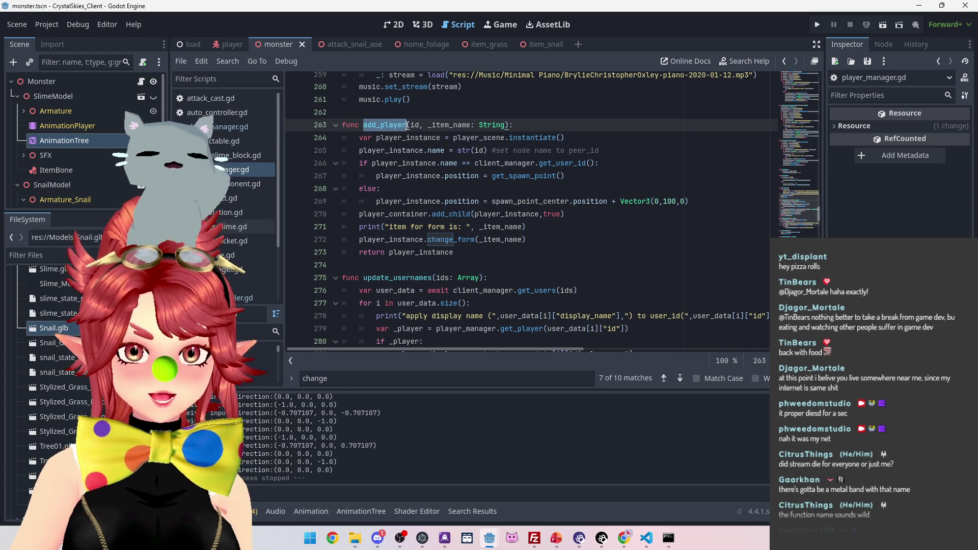
key("ctrl+shift+f")
left_click(496, 310)
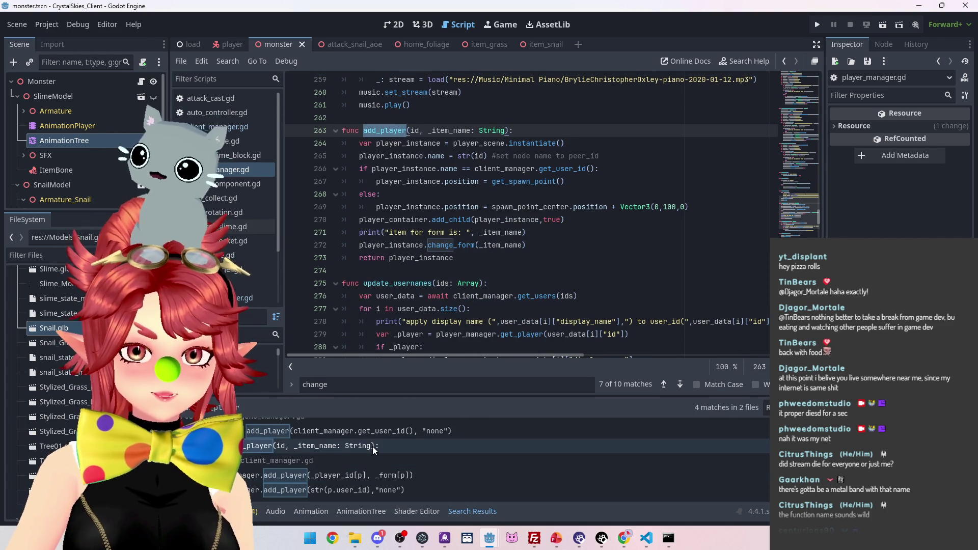
scroll(388, 469, "up", 1)
scroll(388, 469, "down", 1)
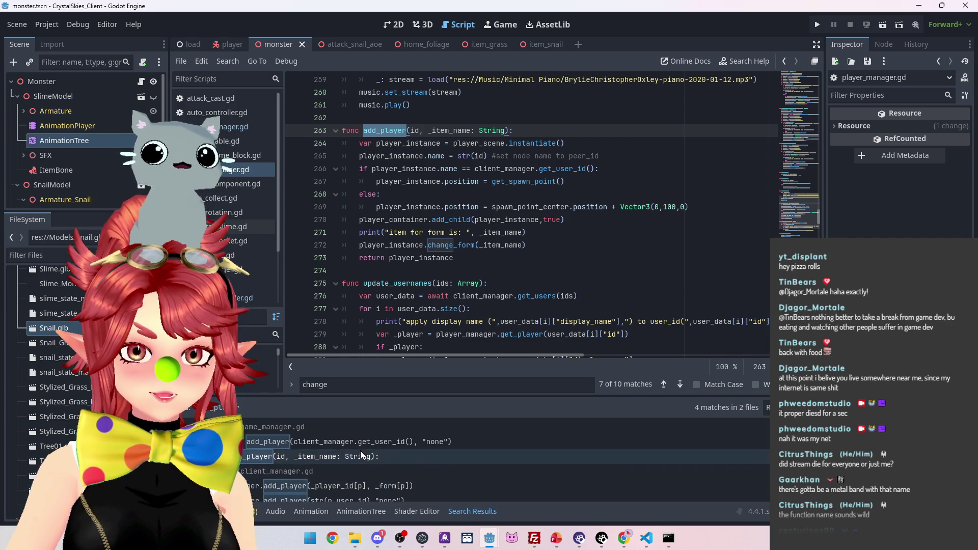
scroll(403, 448, "up", 1)
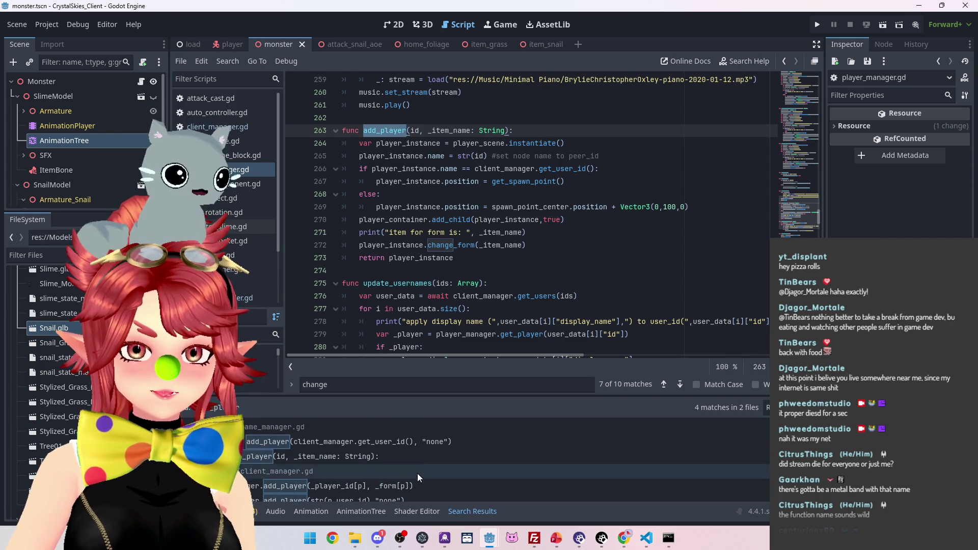
left_click(419, 441)
scroll(471, 309, "up", 5)
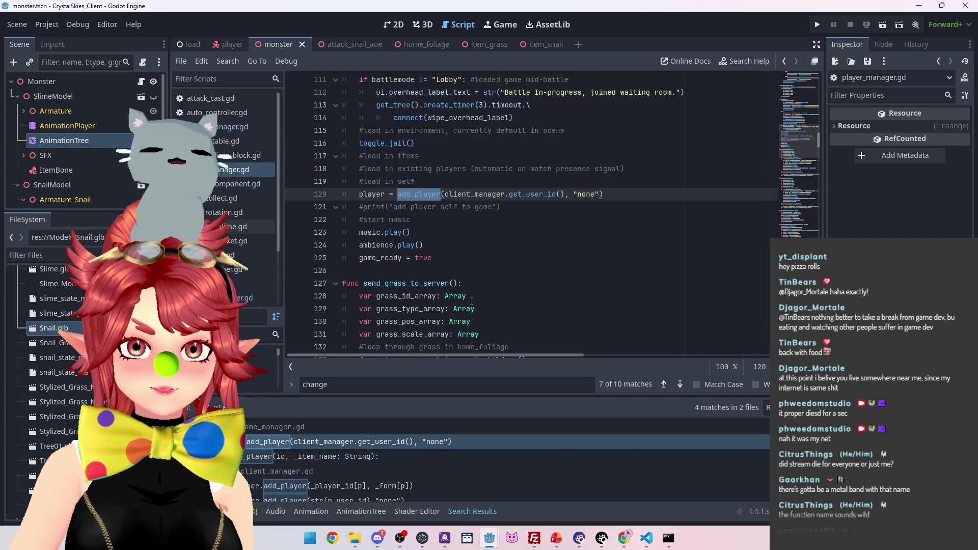
scroll(464, 304, "up", 6)
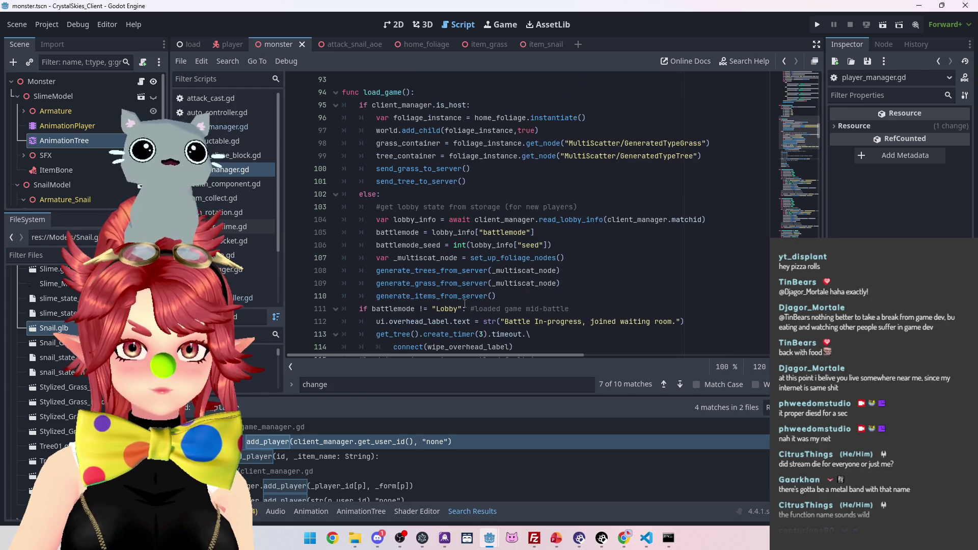
scroll(464, 304, "down", 5)
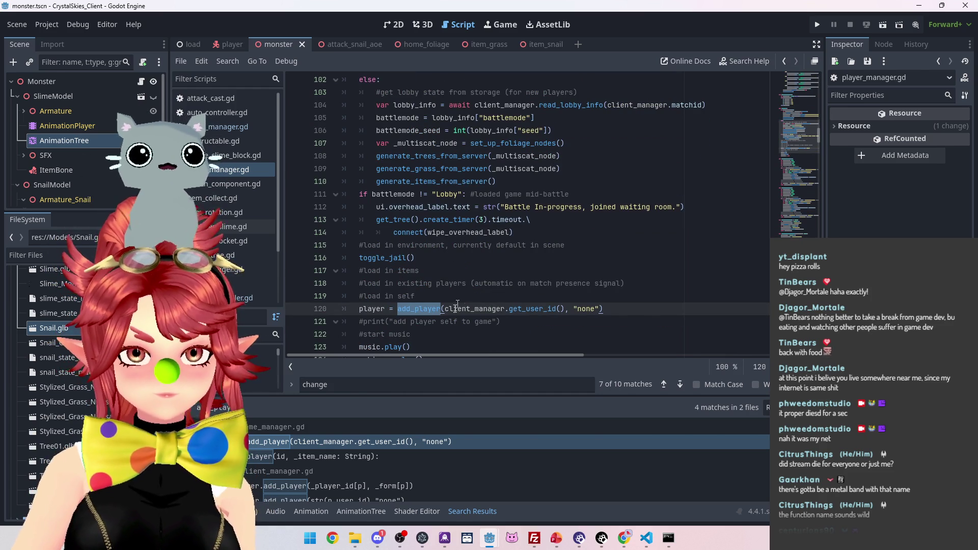
left_click(359, 476)
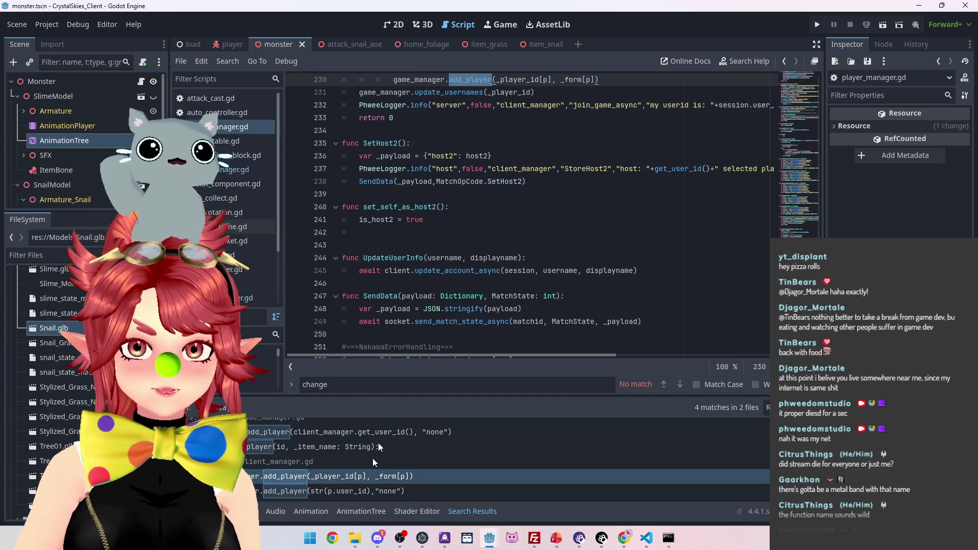
scroll(462, 245, "up", 5)
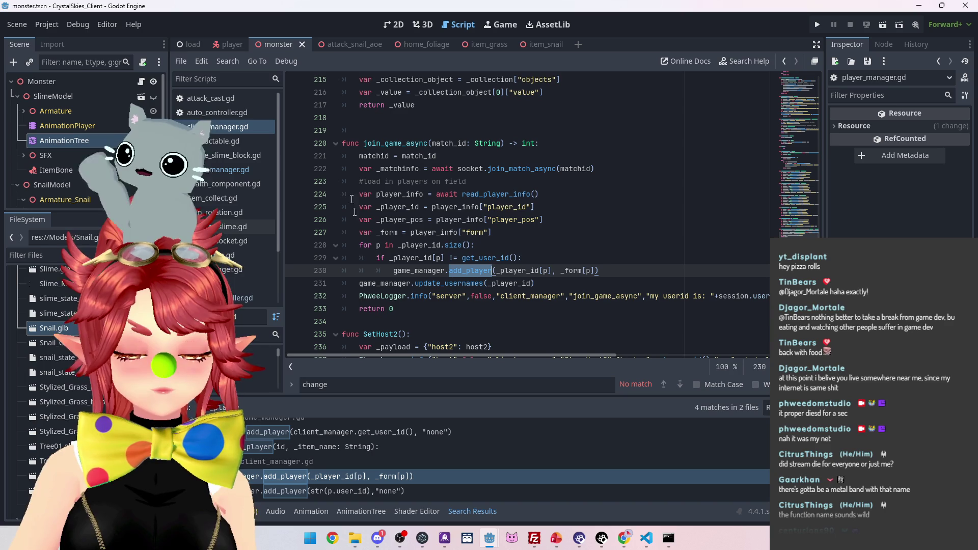
scroll(462, 279, "down", 1)
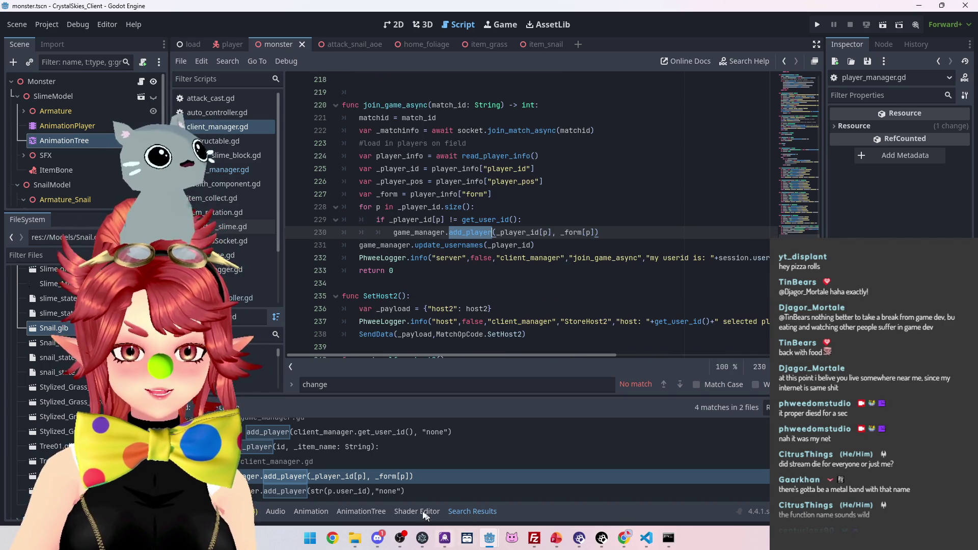
left_click(405, 492)
left_click(370, 447)
scroll(474, 303, "down", 5)
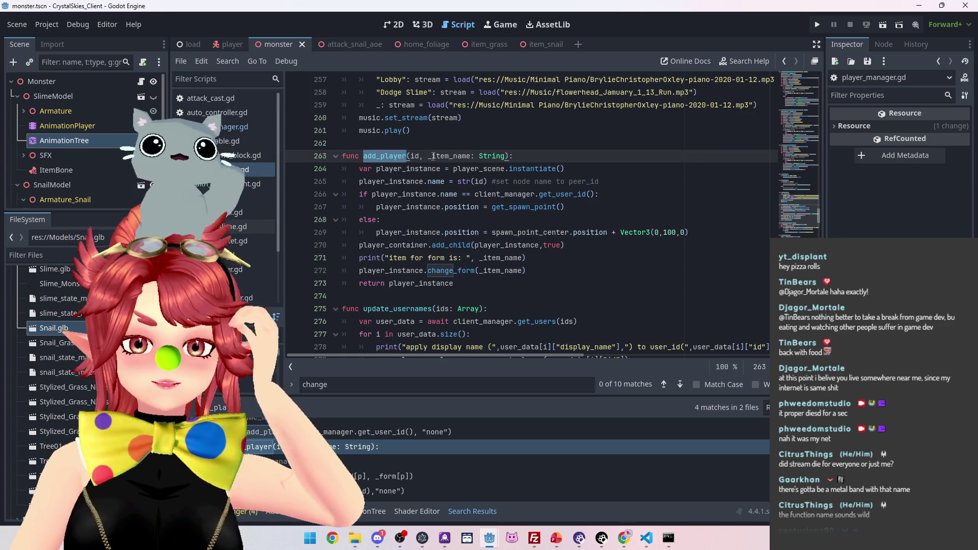
Step: Rename add_player's _item_name parameter to _form_name in the function signature
left_click(440, 156)
left_click_drag(431, 156, 449, 156)
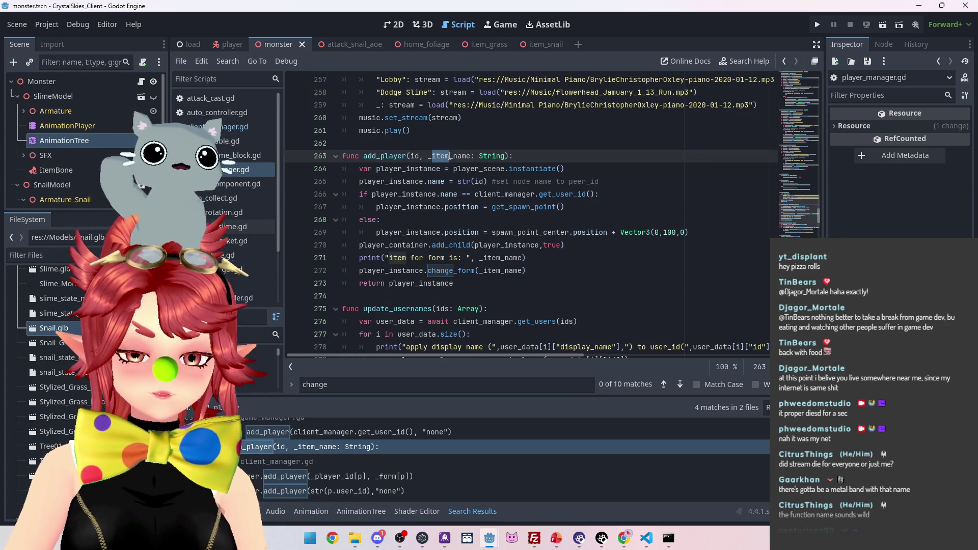
type("for")
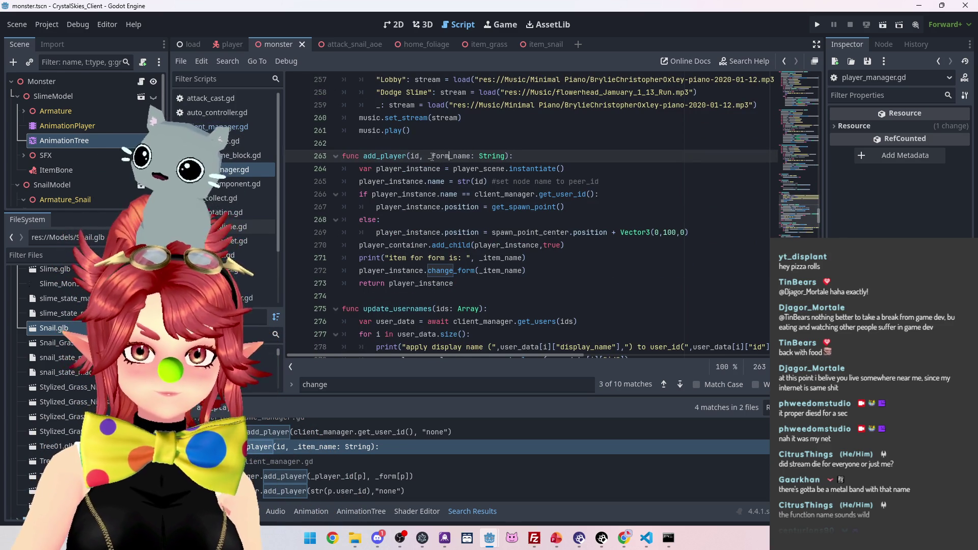
left_click_drag(431, 156, 449, 156)
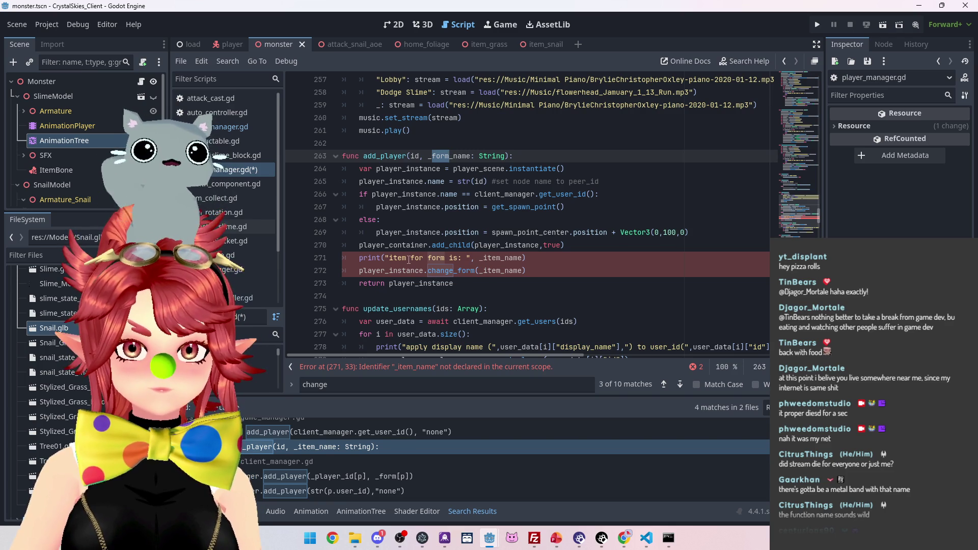
Step: Update the print and change_form lines to use _form_name and save the script
left_click_drag(485, 258, 500, 257)
type("for")
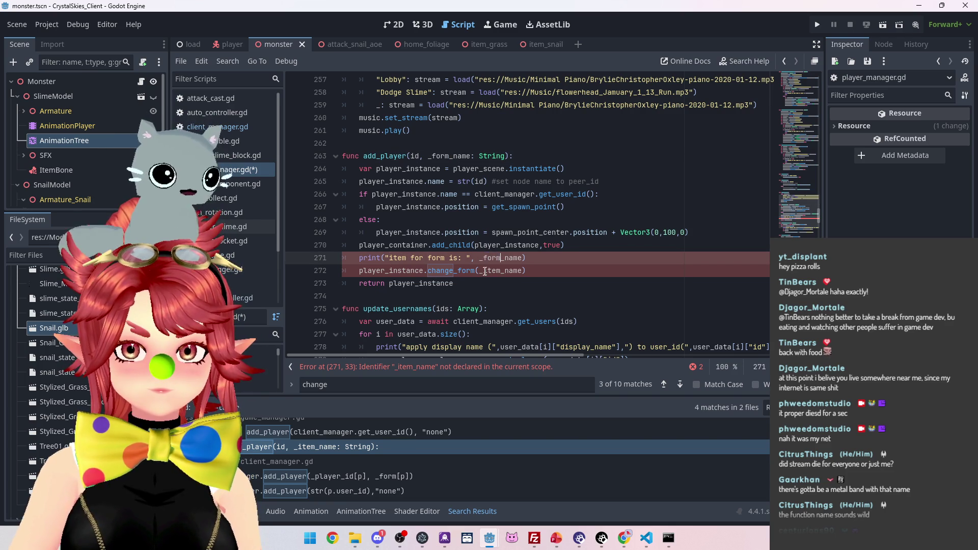
left_click_drag(485, 271, 496, 271)
type("for")
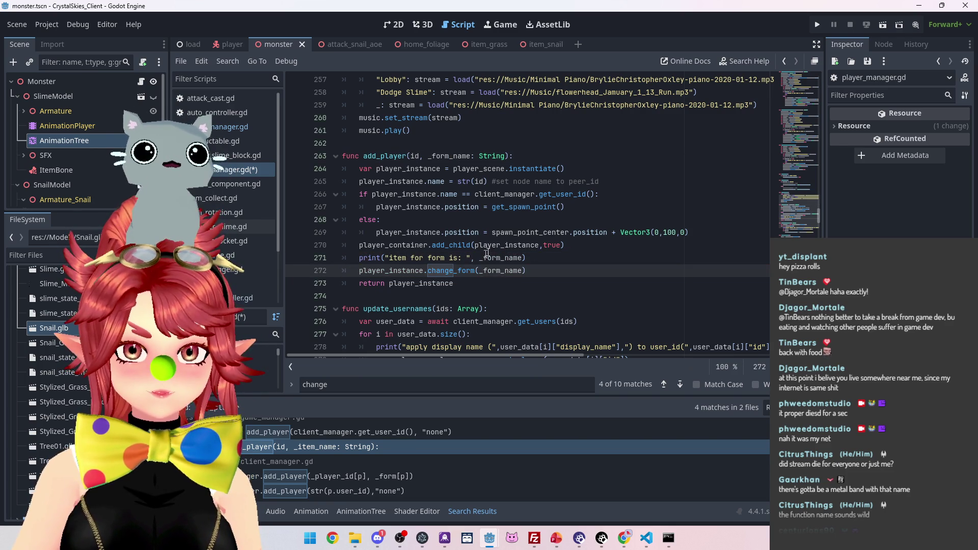
key("ctrl+s")
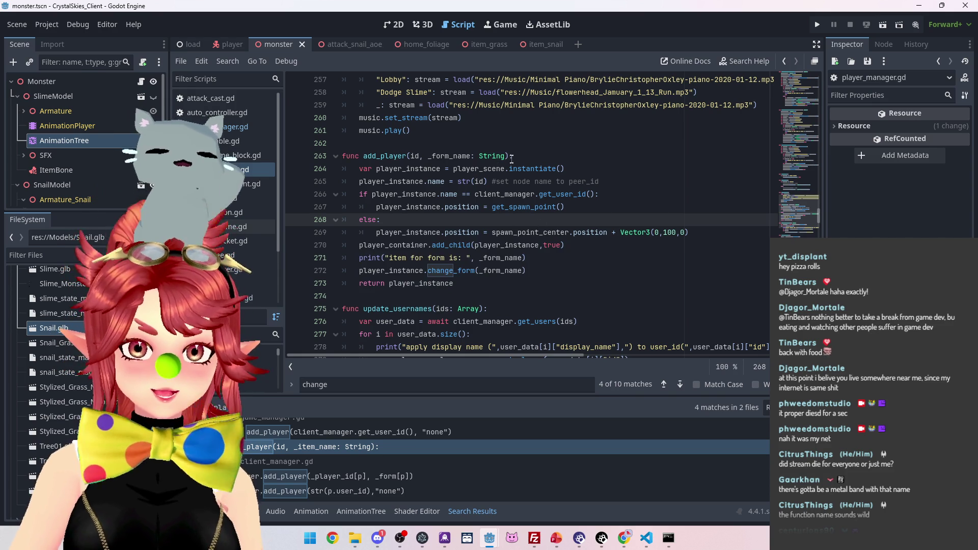
left_click(506, 156)
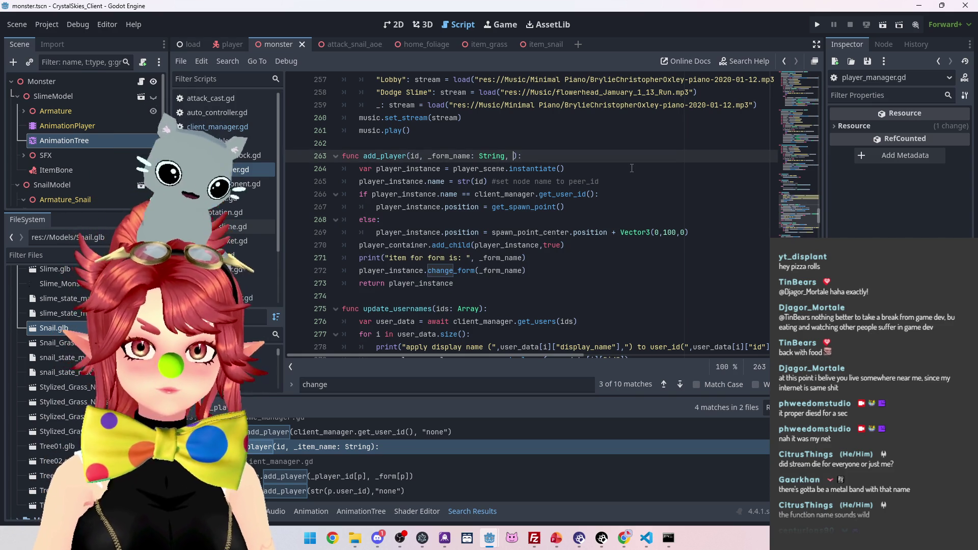
Step: Add a _held_item: String parameter to add_player and update the call on line 120
type("held_item: ")
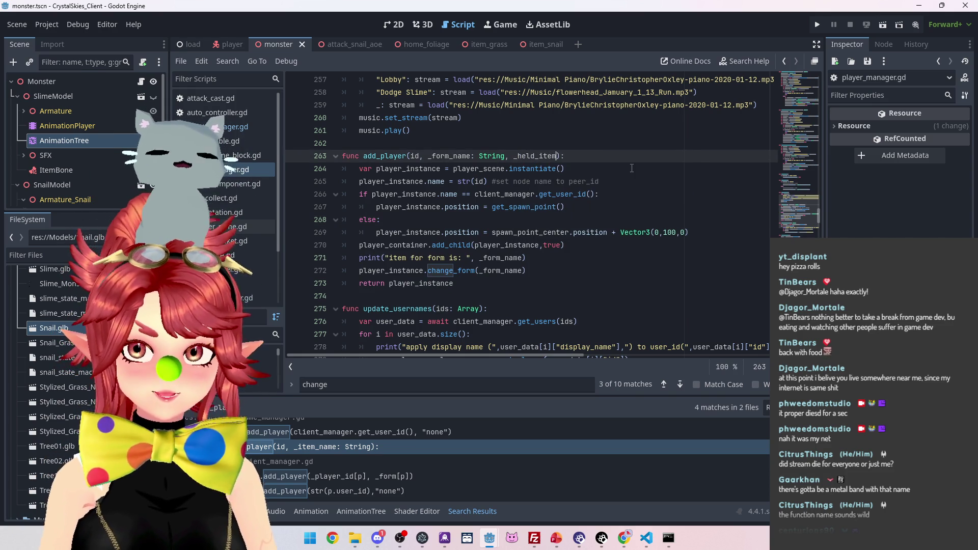
type("String")
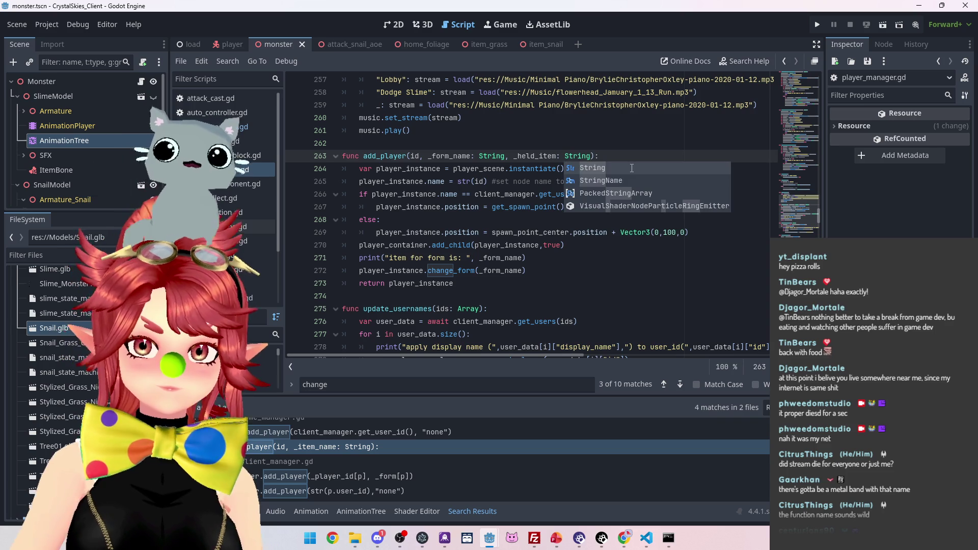
left_click(601, 207)
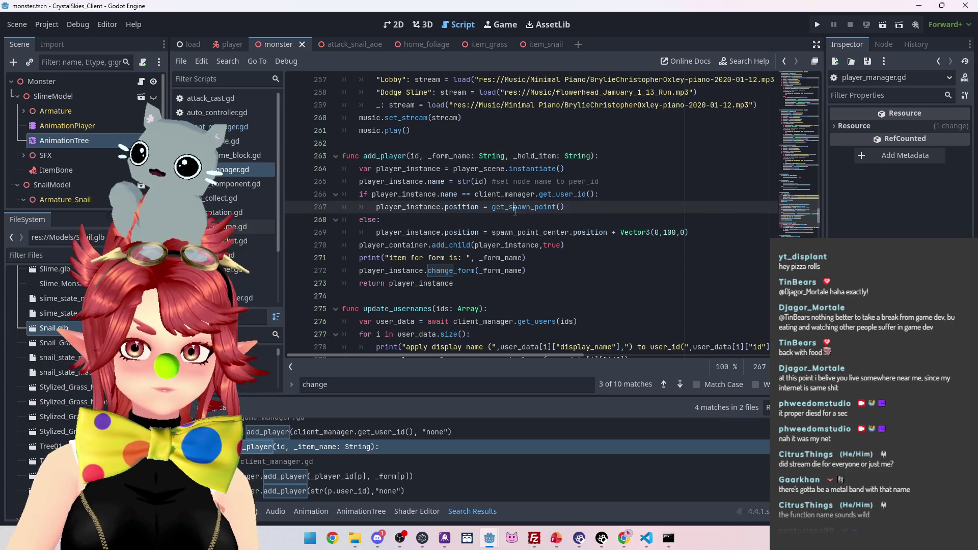
left_click(399, 433)
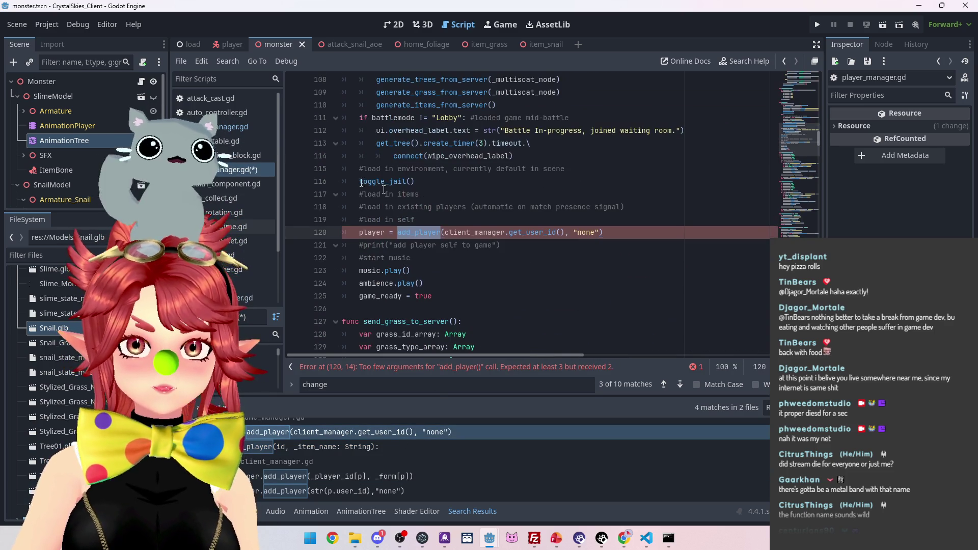
scroll(419, 194, "up", 1)
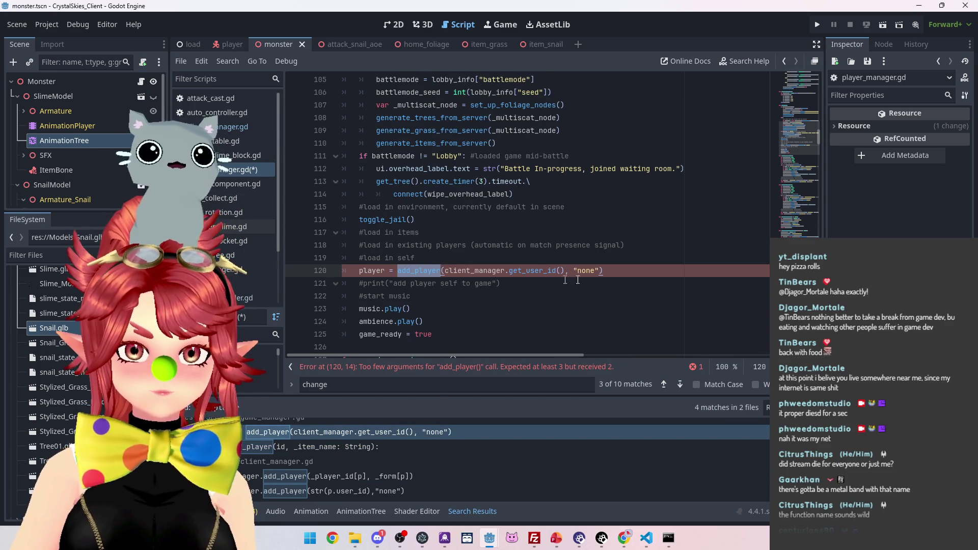
left_click(601, 270)
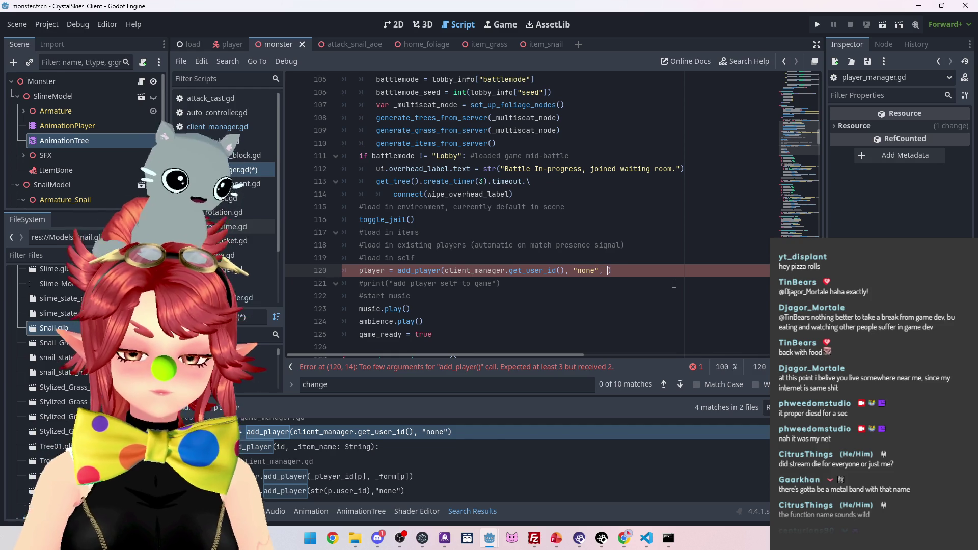
type("\"none")
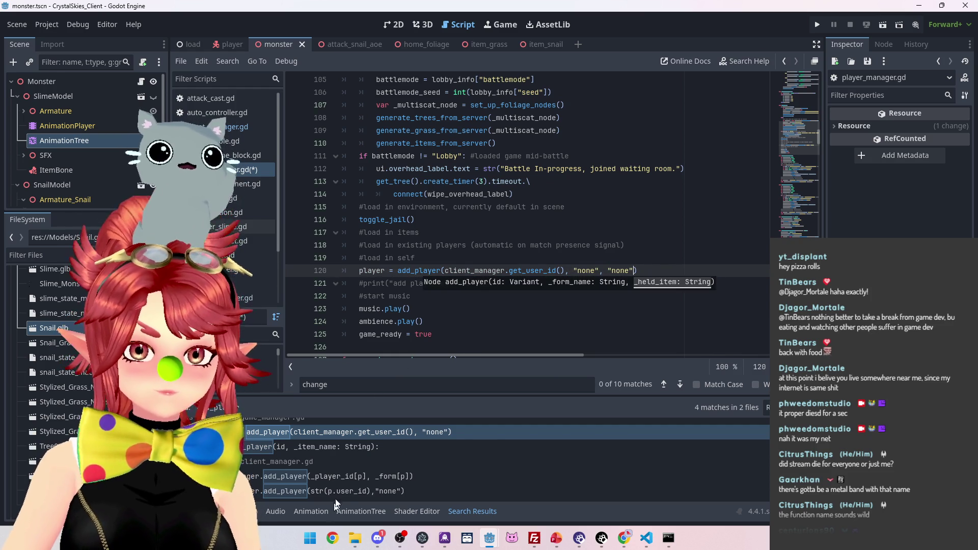
Step: Append a "none" held-item argument to the add_player call on client_manager line 267
left_click(379, 493)
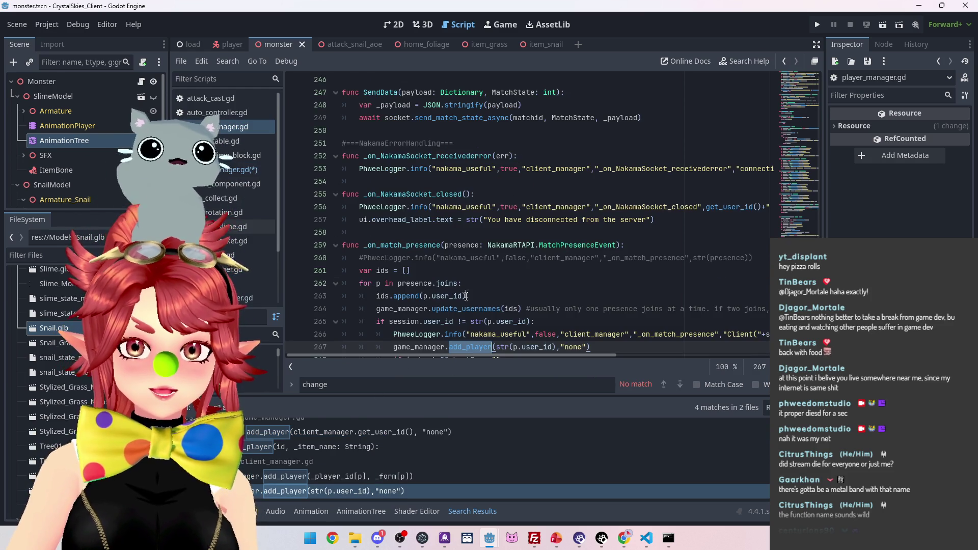
scroll(466, 295, "down", 2)
left_click(709, 271)
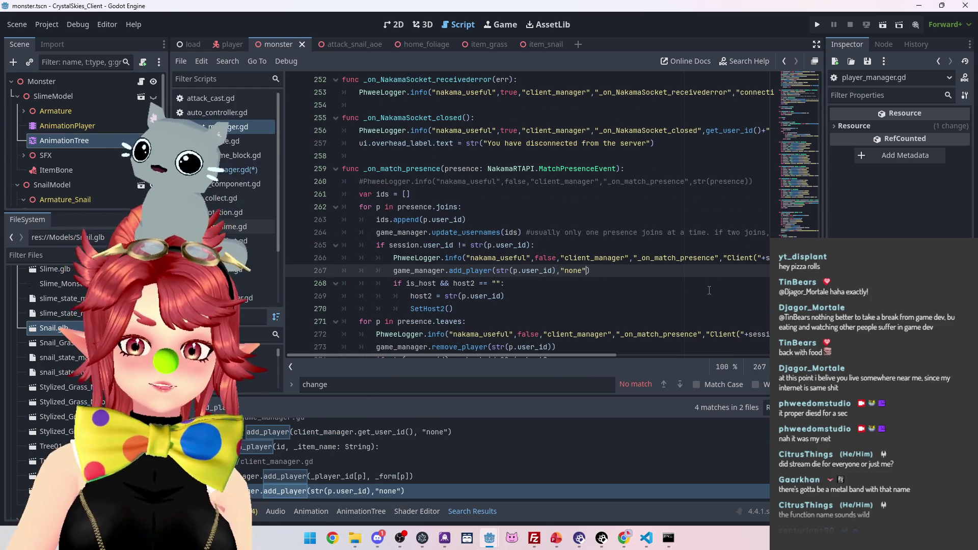
type(", \"none")
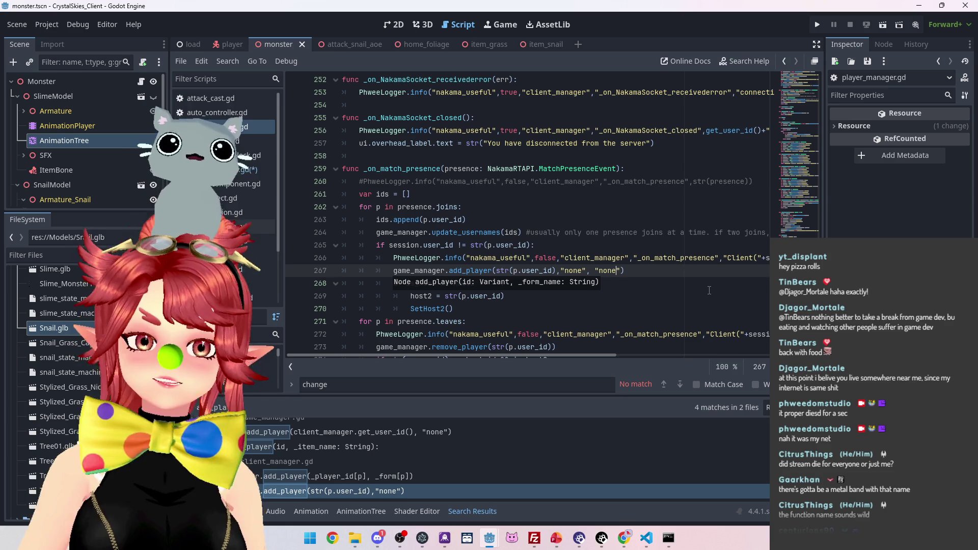
Step: Save the edited scripts and open the add_player definition in game_manager.gd
left_click(423, 476)
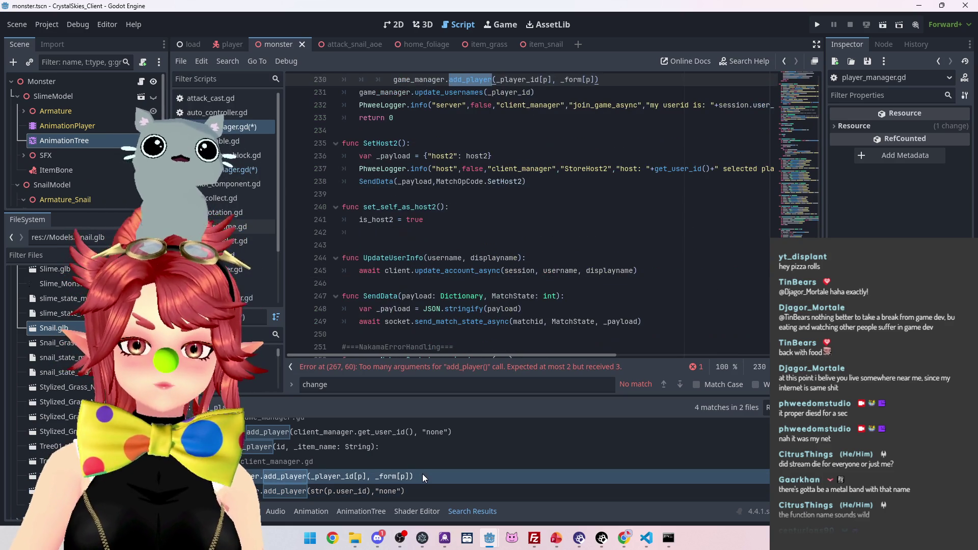
left_click(413, 491)
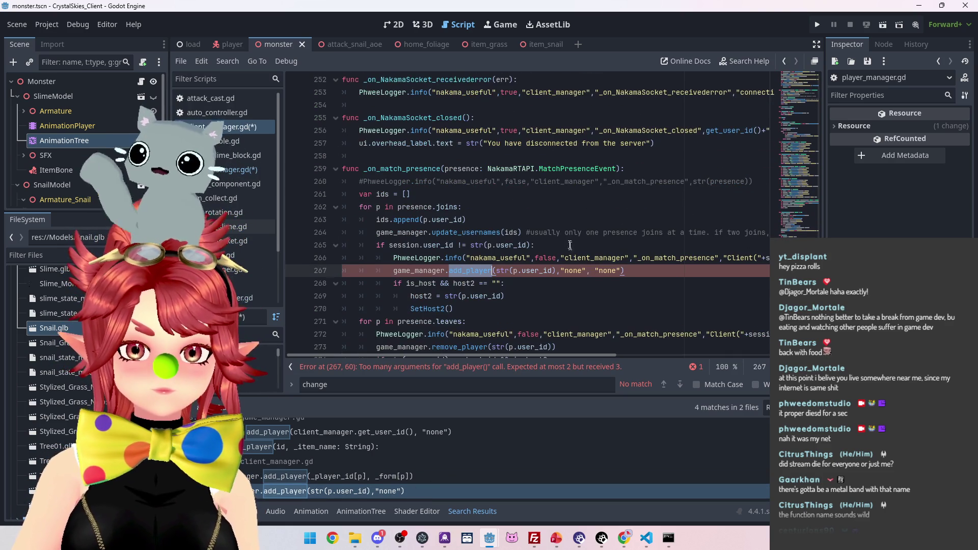
left_click(570, 245)
key("ctrl+s")
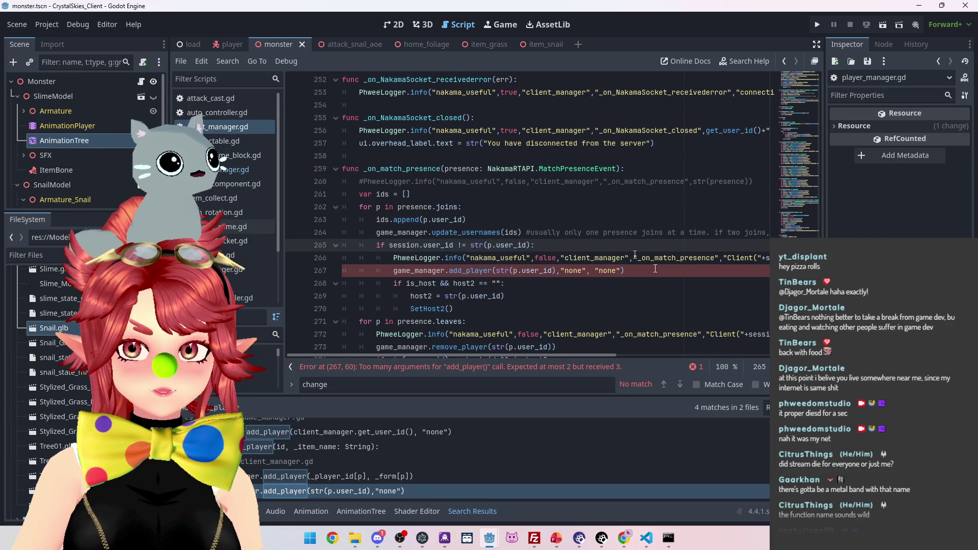
key("Down")
key("Down")
key("Down")
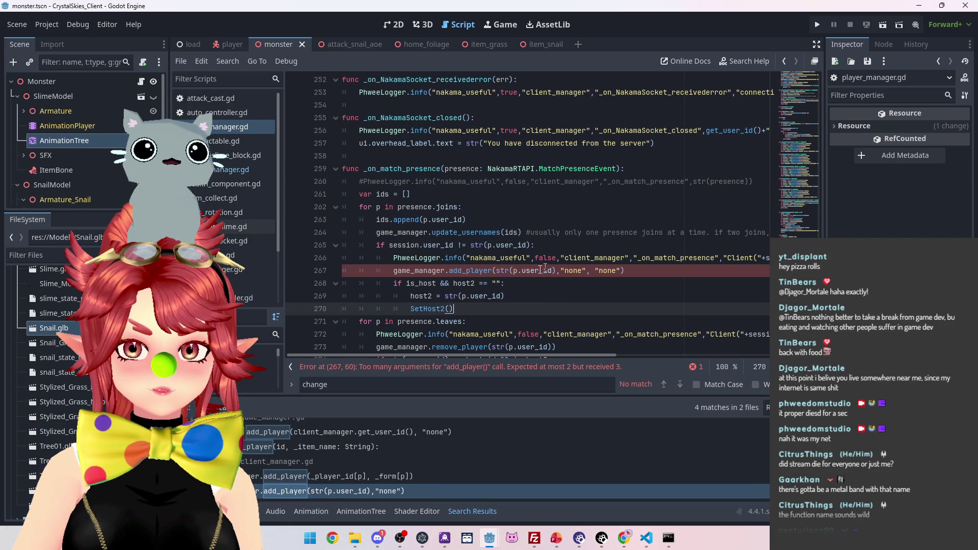
left_click(470, 271, "ctrl")
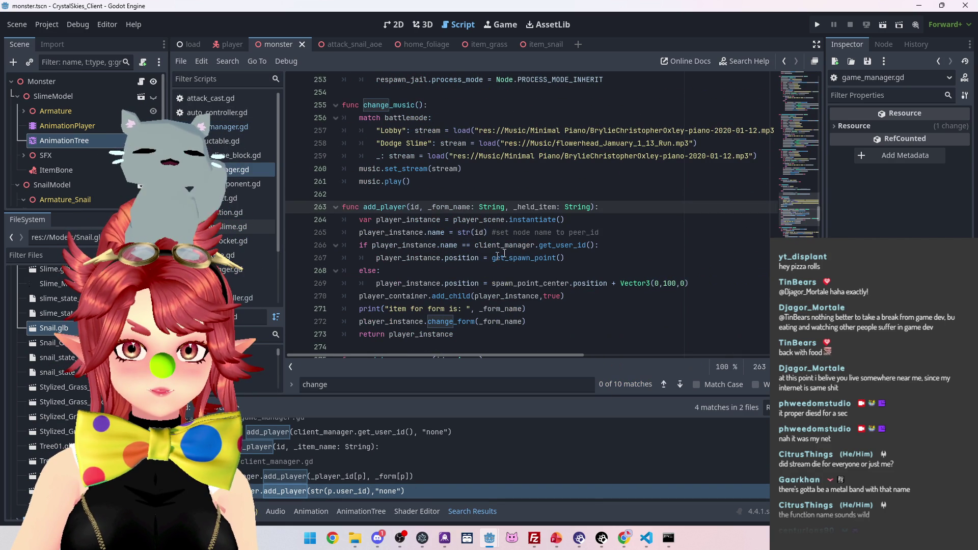
Step: Add a "none" argument to another add_player call in client_manager.gd
left_click(531, 232)
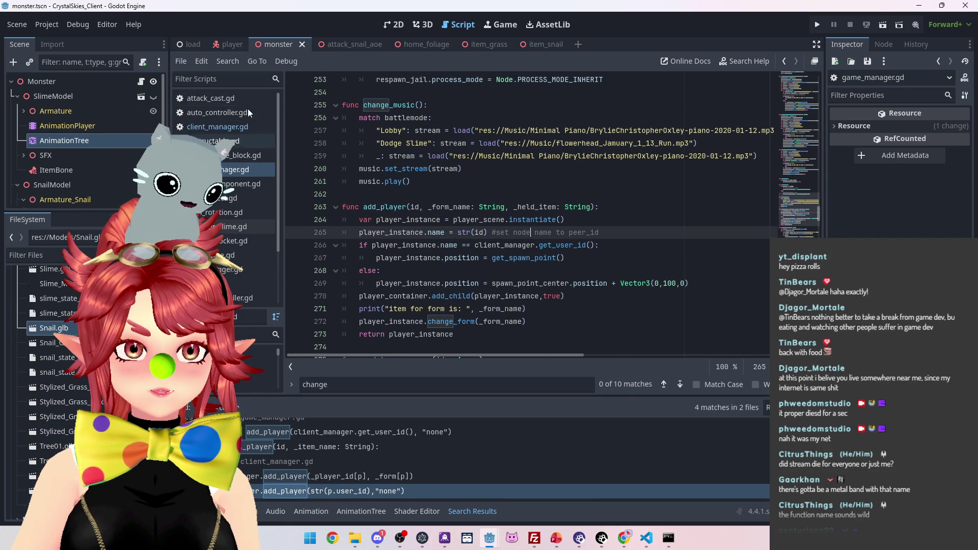
left_click(229, 126)
left_click(587, 270)
type(", \"none\"")
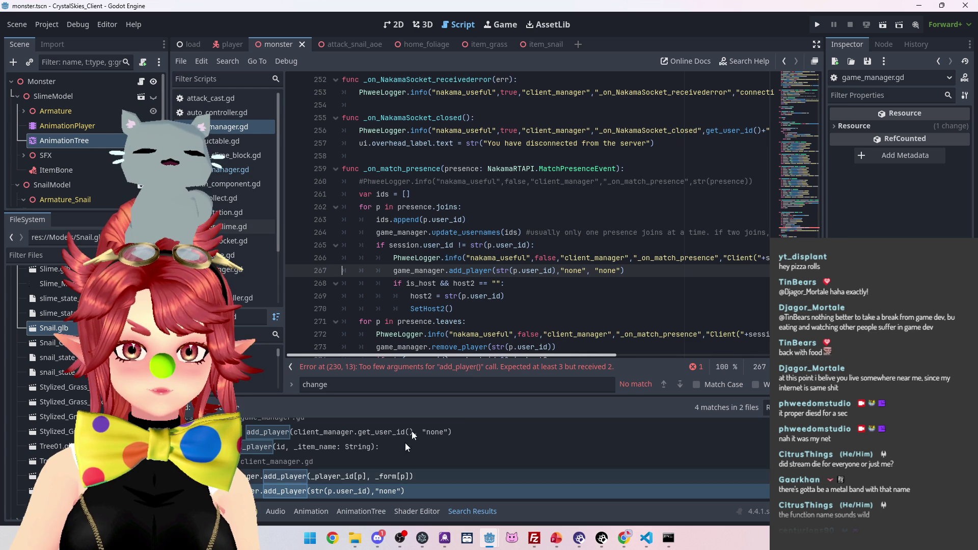
Step: Insert line 227 in join_game_async reading _held_item from player_info["held_item"]
left_click(475, 367)
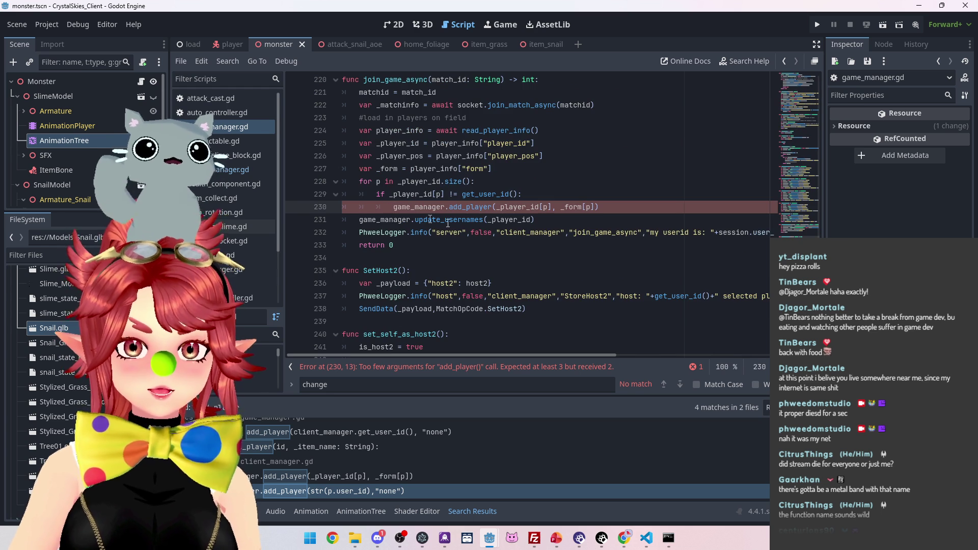
scroll(433, 204, "up", 1)
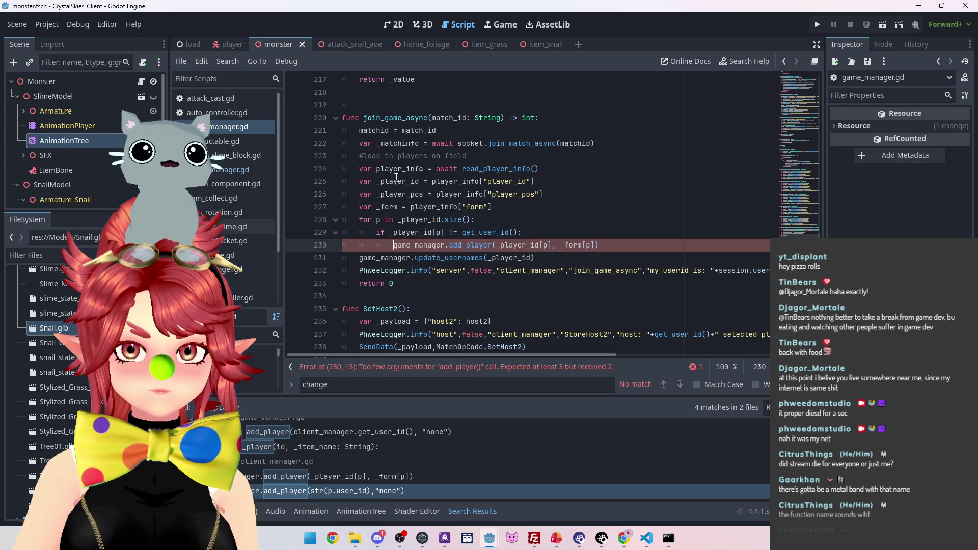
left_click(568, 192)
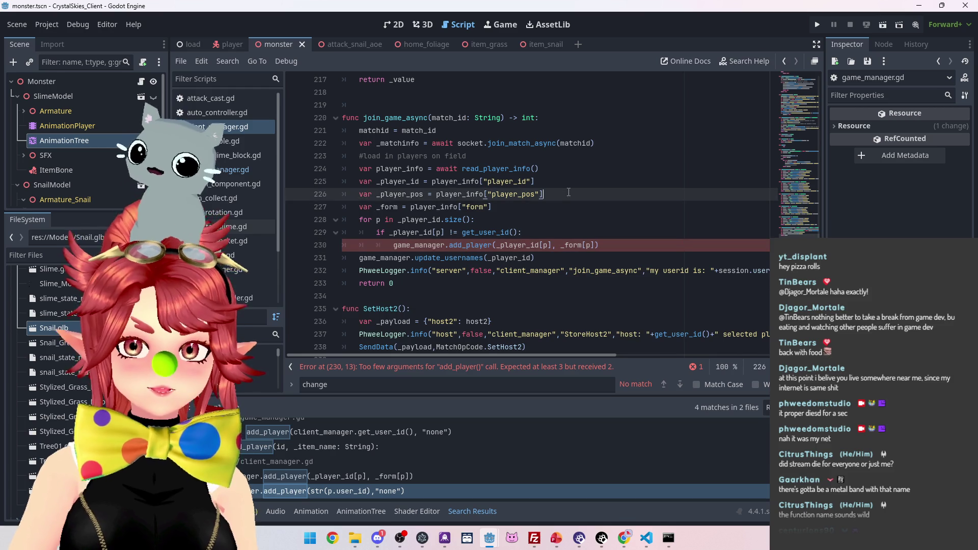
key("Return")
type("var _")
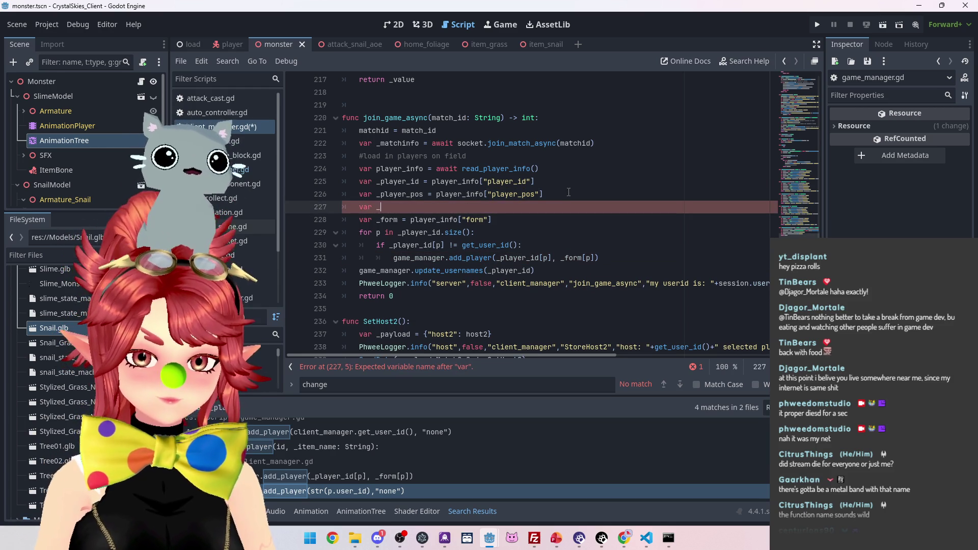
type("player_held_item ")
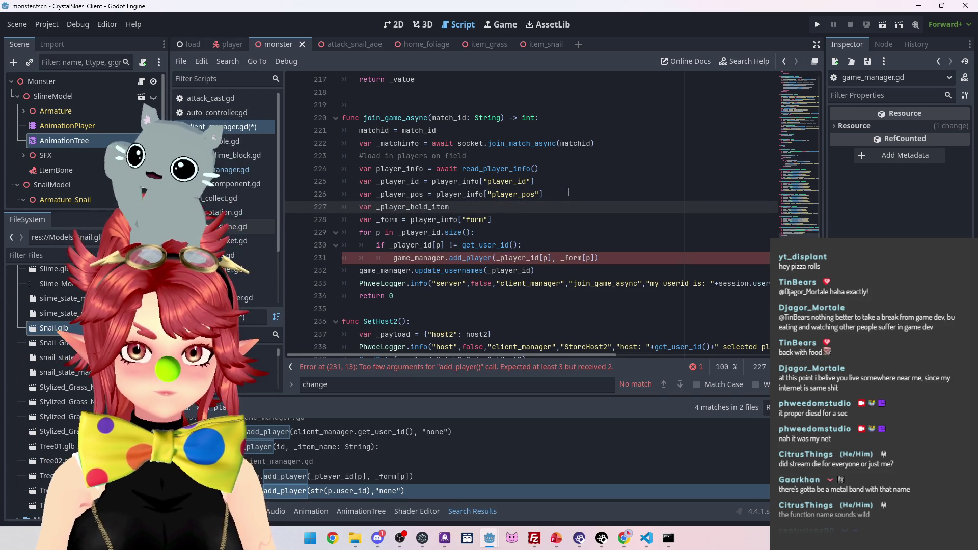
type("= ")
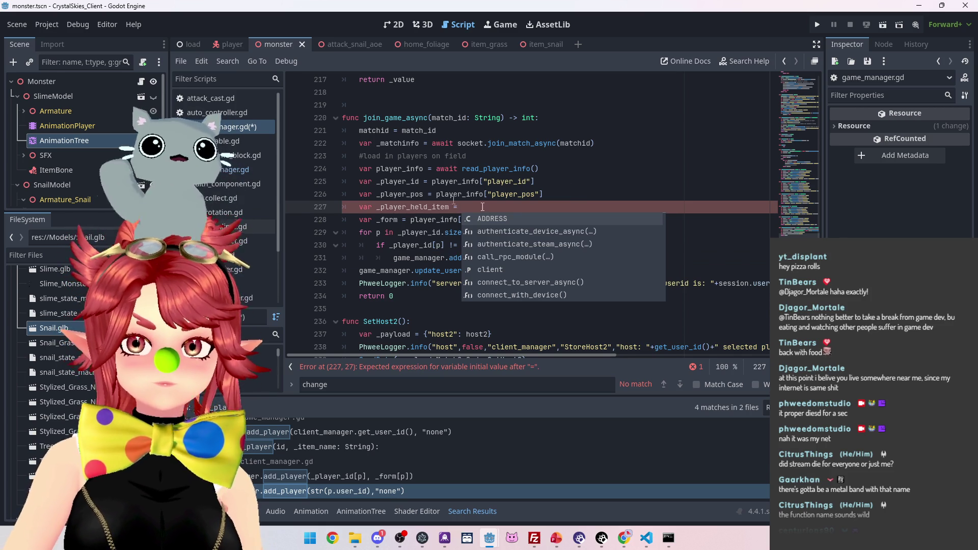
type("player_info")
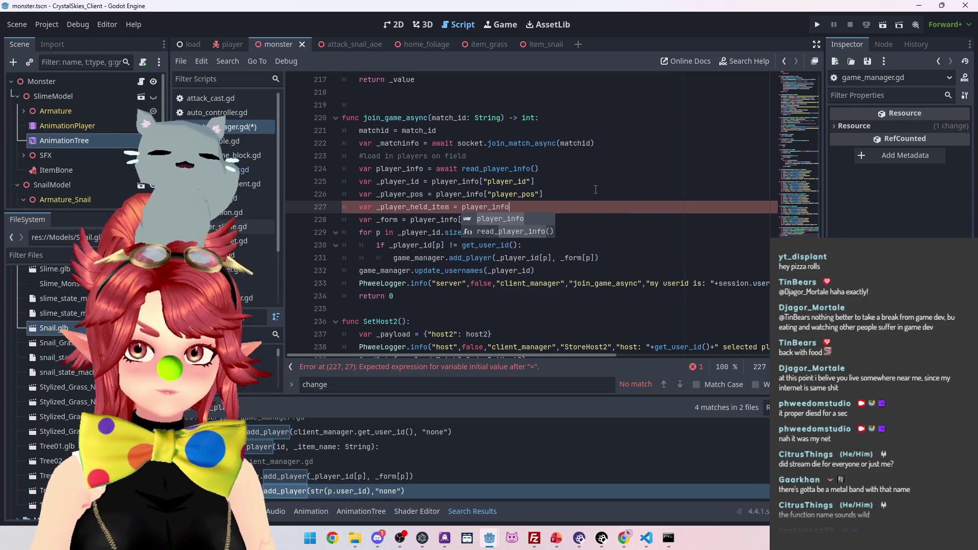
type("[\"held_item")
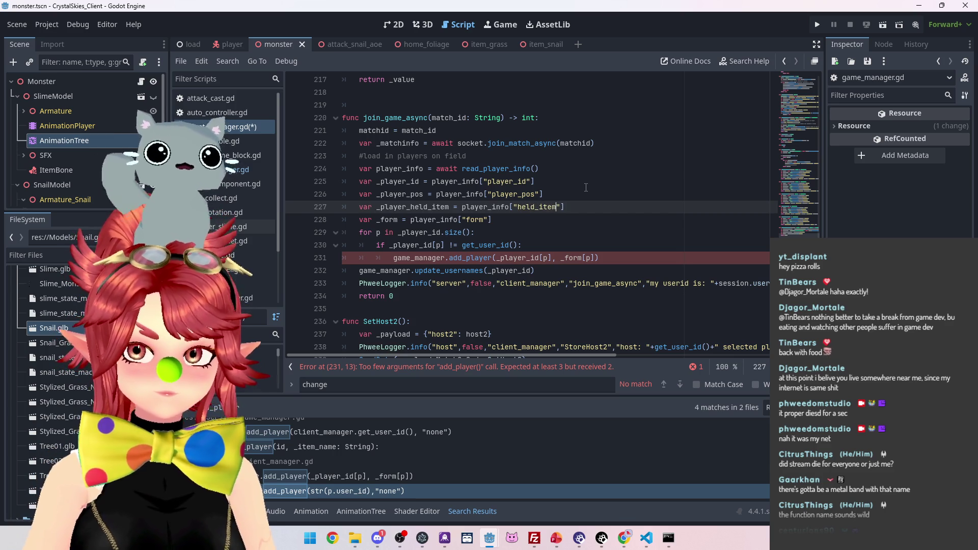
left_click(596, 258)
type(",")
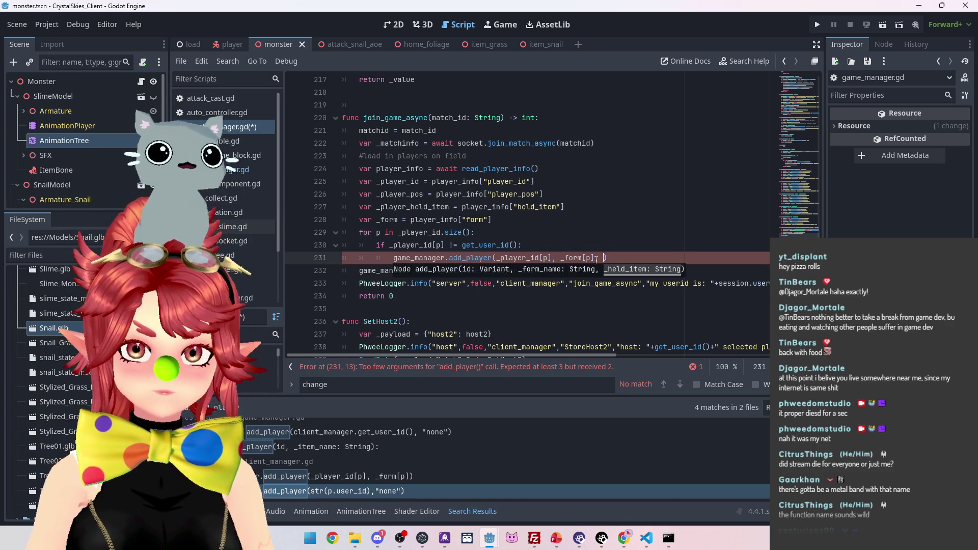
left_click(448, 207)
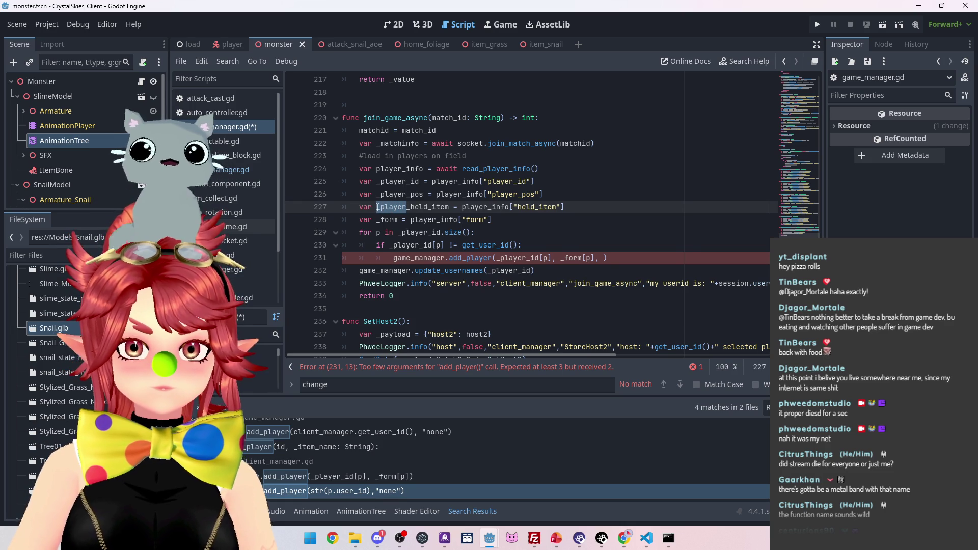
key("BackSpace")
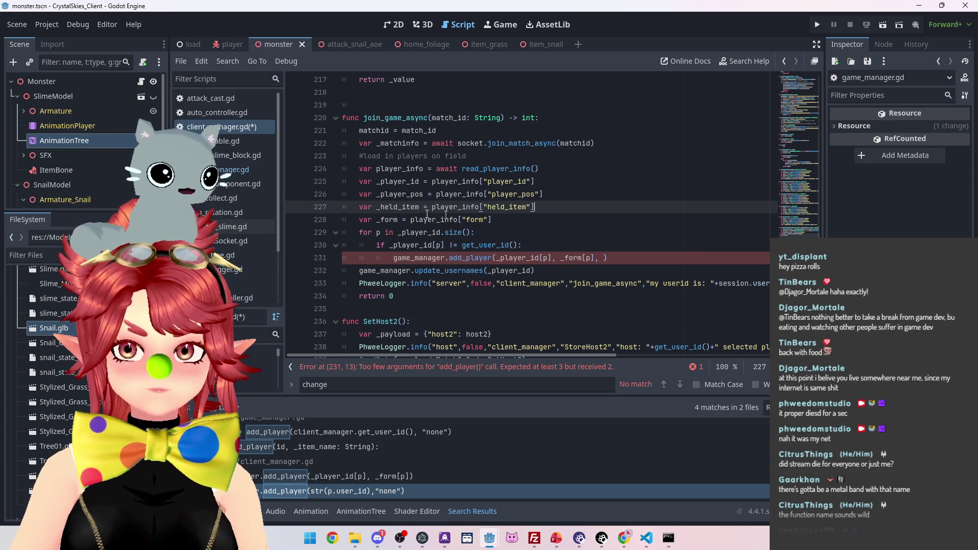
left_click_drag(377, 207, 425, 206)
key("ctrl+c")
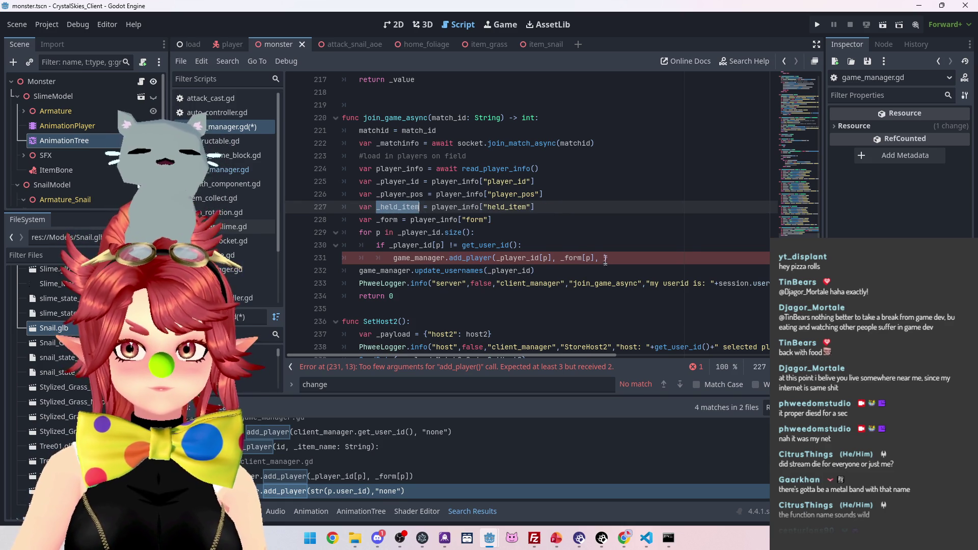
Step: Pass _held_item[p] as add_player's third argument on line 231 and save
left_click(605, 257)
key("ctrl+v")
type("[")
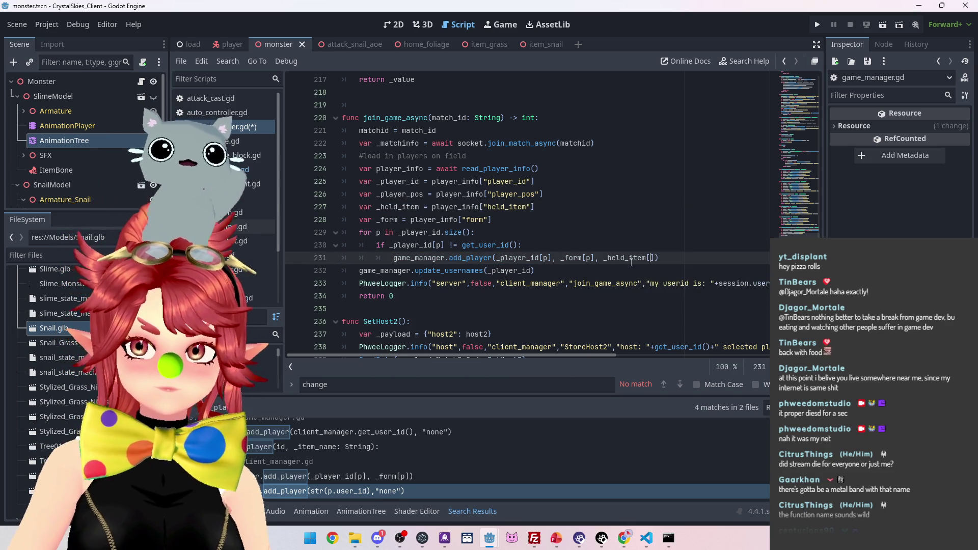
type("p")
key("Up")
key("Up")
key("Up")
key("ctrl+s")
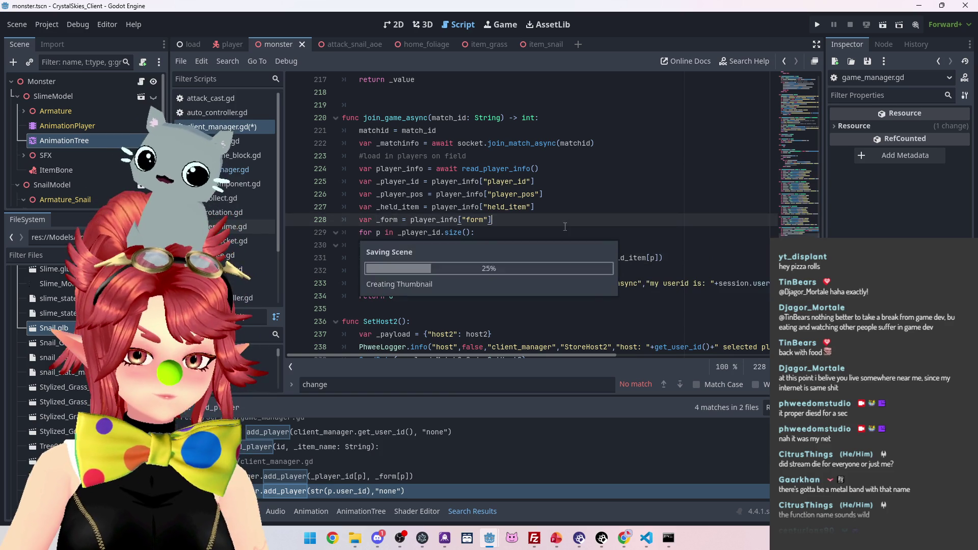
Step: Run the project again and create a new lobby named 'asdd'
left_click(817, 24)
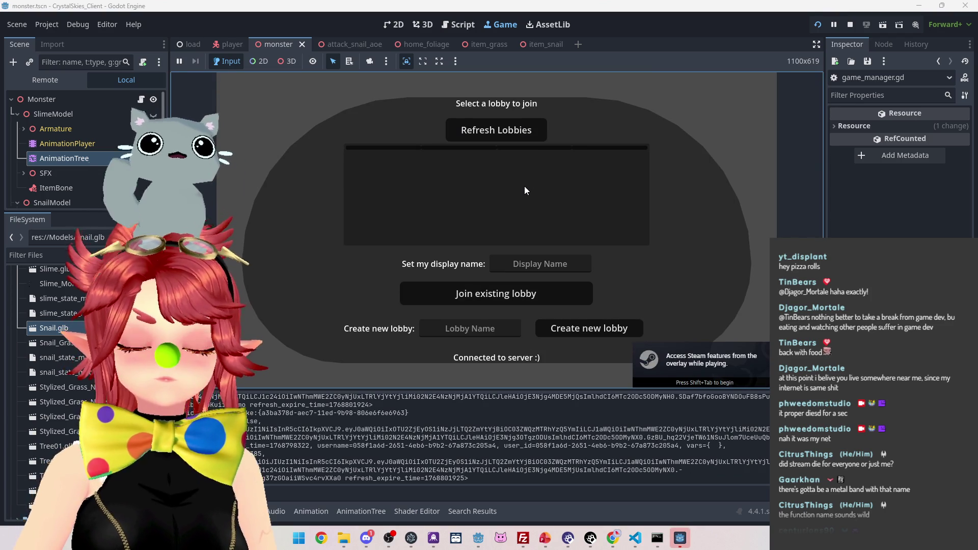
left_click(540, 259)
type("Phwee")
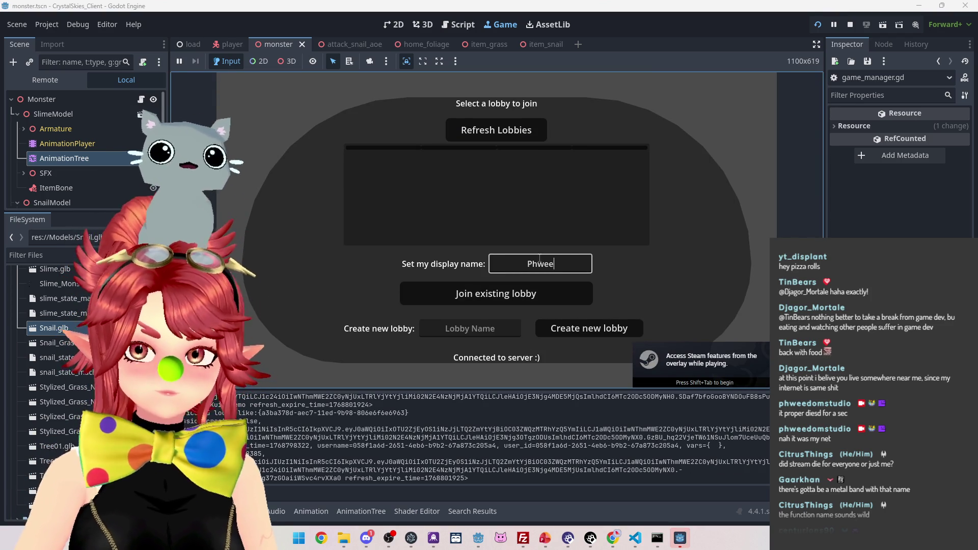
left_click(489, 328)
type("asdd")
left_click(590, 330)
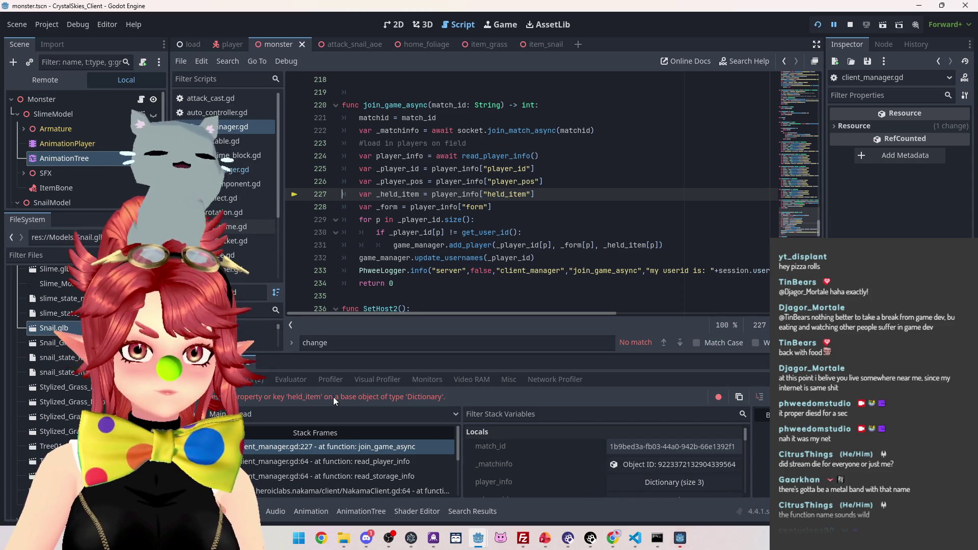
Step: Check the player's stored data on the Nakama server, then return to the Godot editor
mouse_move(613, 538)
left_click(576, 488)
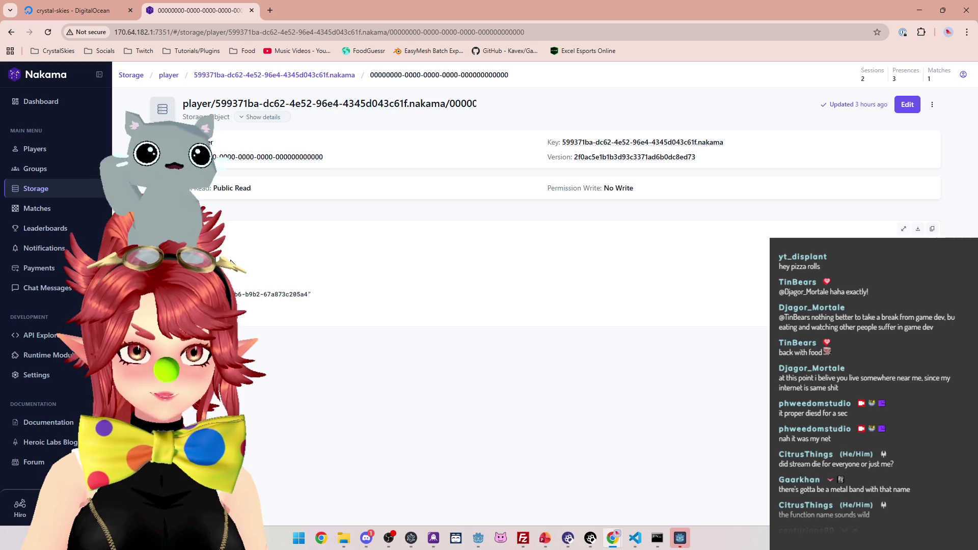
mouse_move(472, 530)
left_click(435, 496)
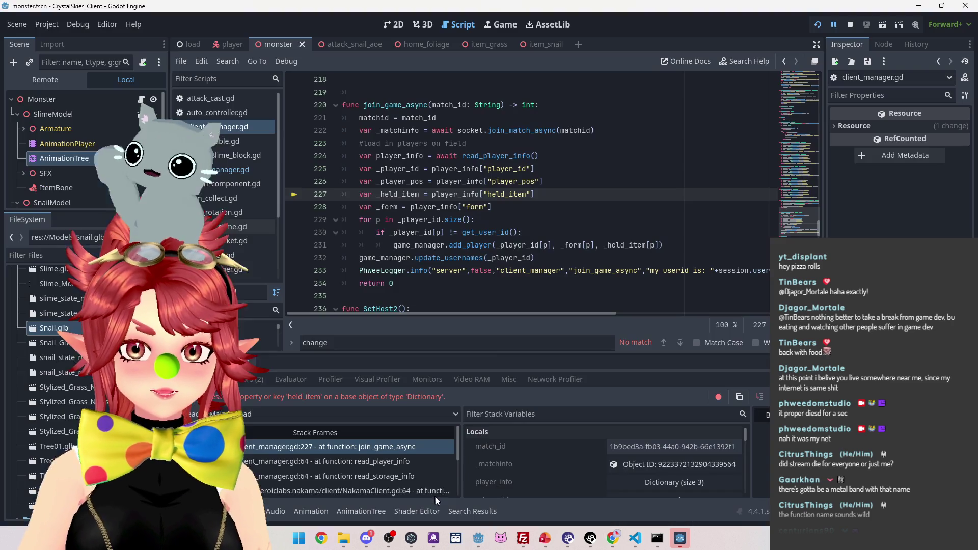
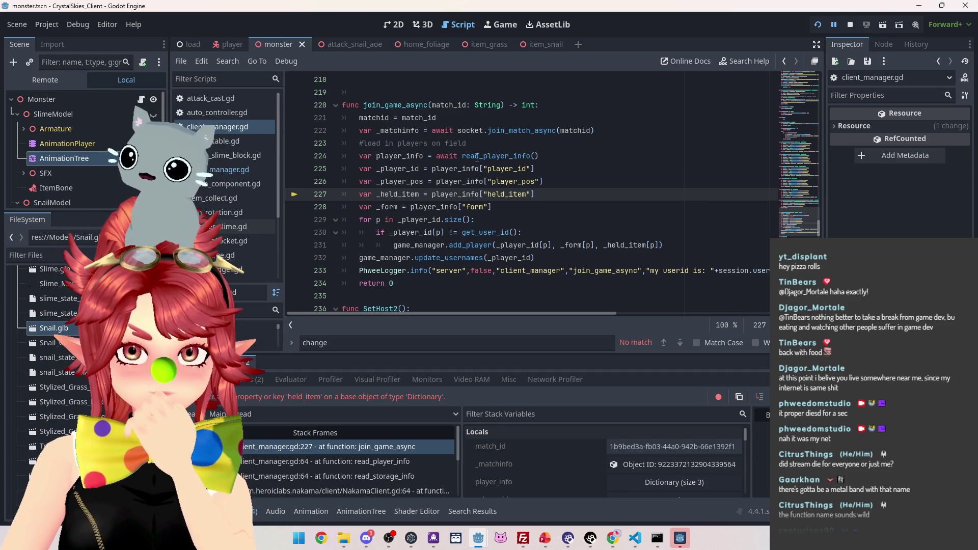
Step: Stop the running game and jump from line 224 to the read_player_info() definition
left_click(849, 24)
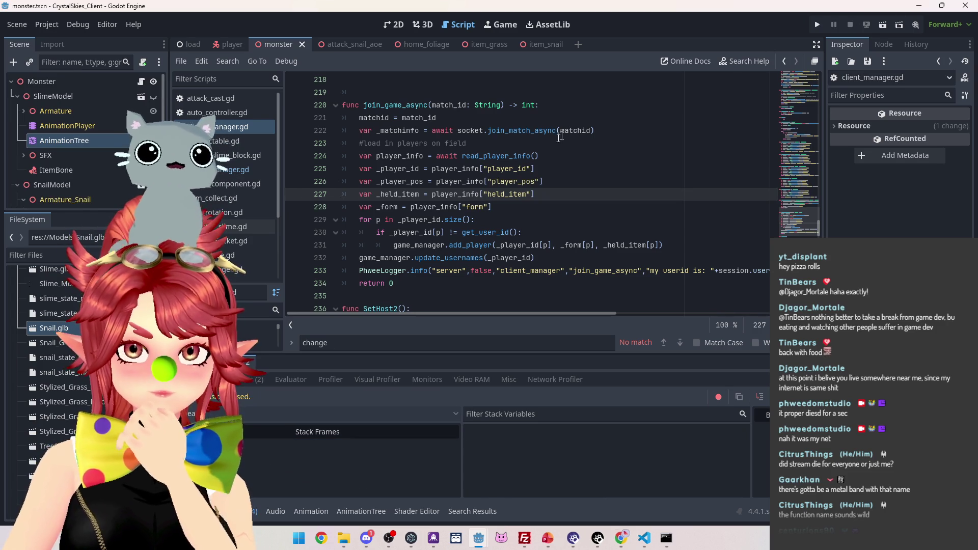
left_click(504, 156)
left_click(505, 156, "ctrl")
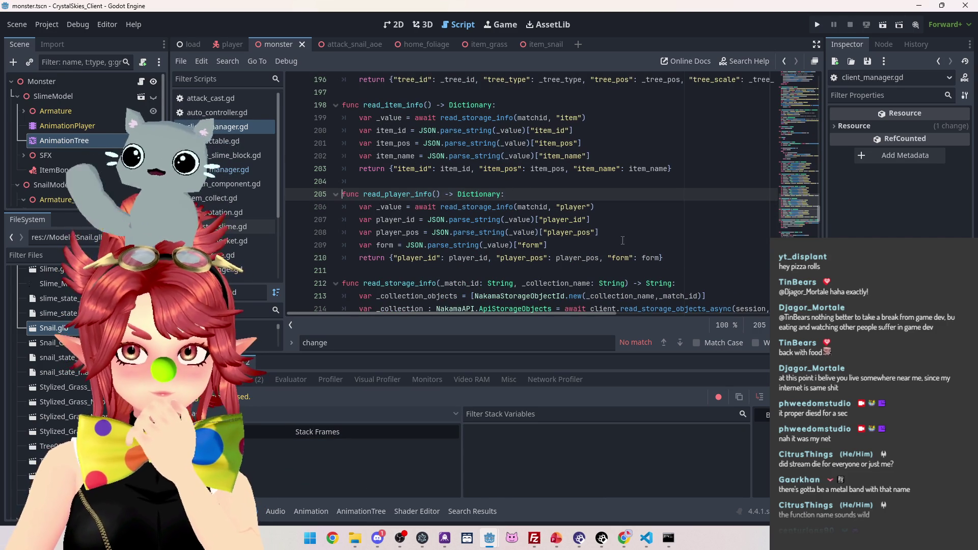
Step: Add line 210 'var held_item = JSON.parse_string(_value)["held_item"]' by reusing the form parsing expression
left_click(581, 243)
key("Return")
type("var held")
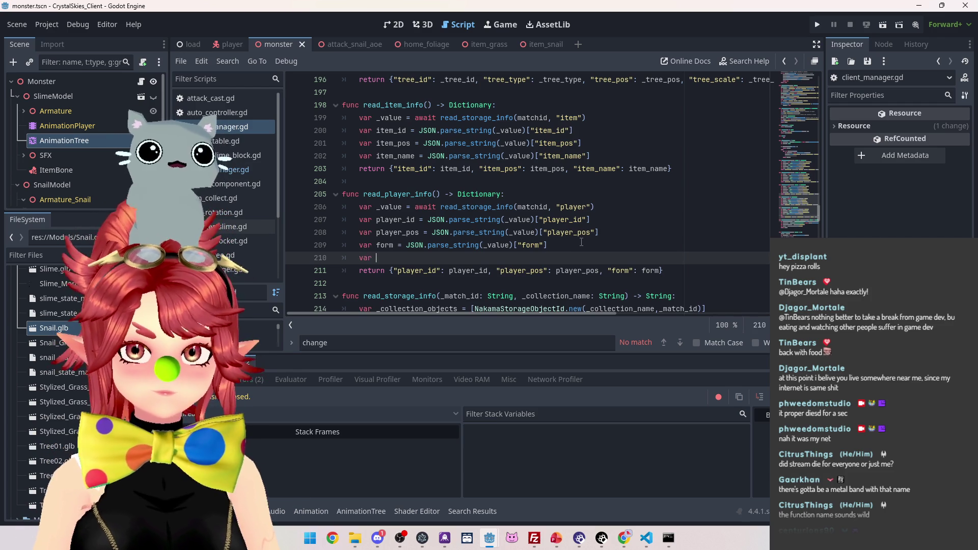
type("_item ")
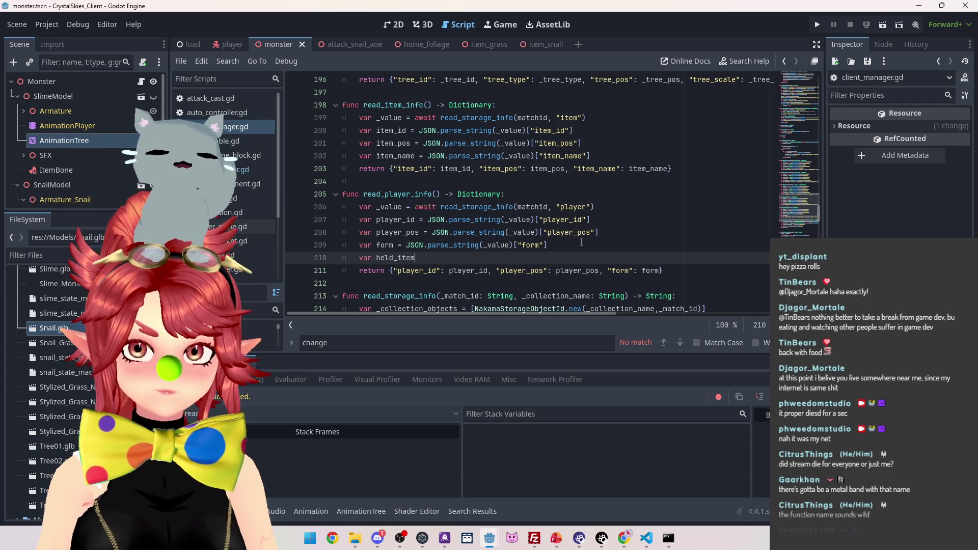
type("=")
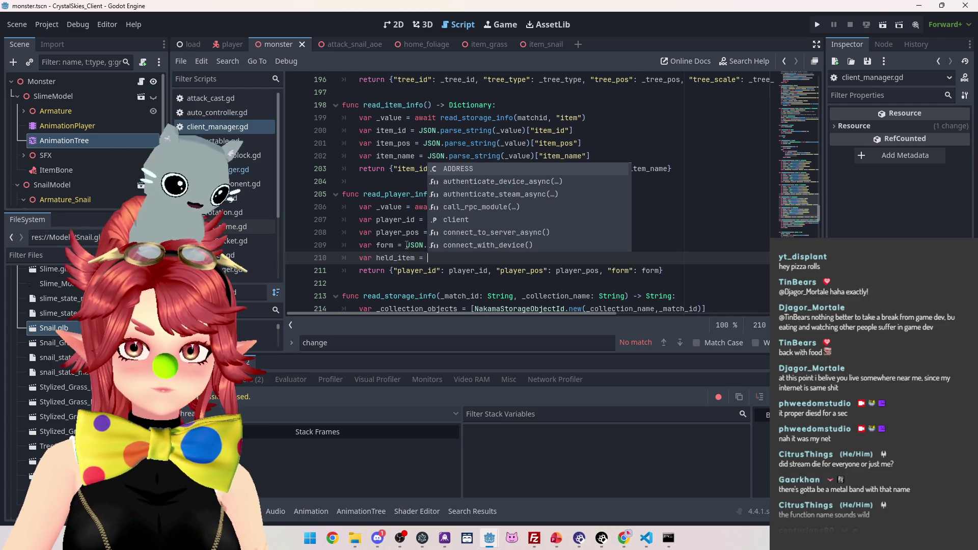
left_click_drag(406, 245, 545, 245)
key("ctrl+c")
left_click(556, 259)
key("ctrl+v")
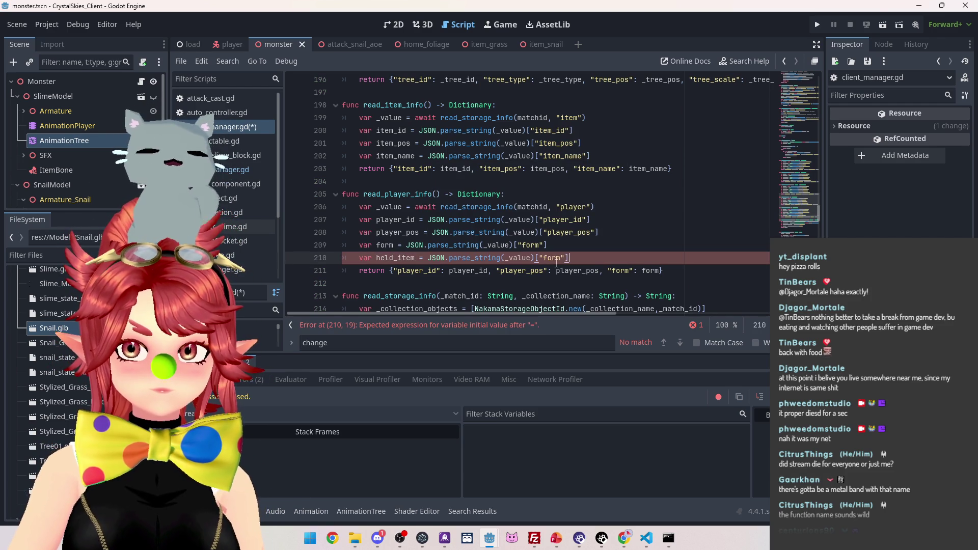
double_click(556, 258)
type("held_ite")
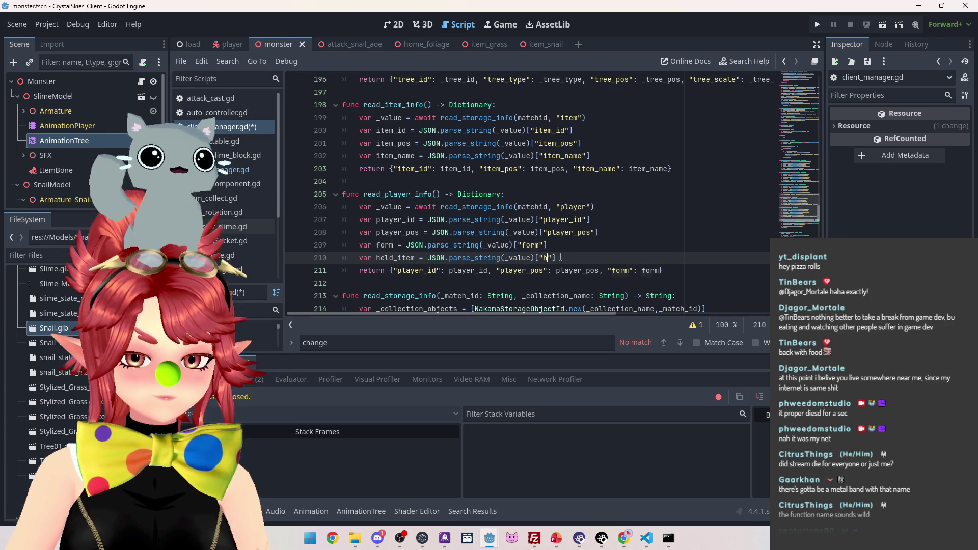
Step: Add '"held_item": held_item' to read_player_info()'s returned dictionary
left_click(660, 271)
type("\"")
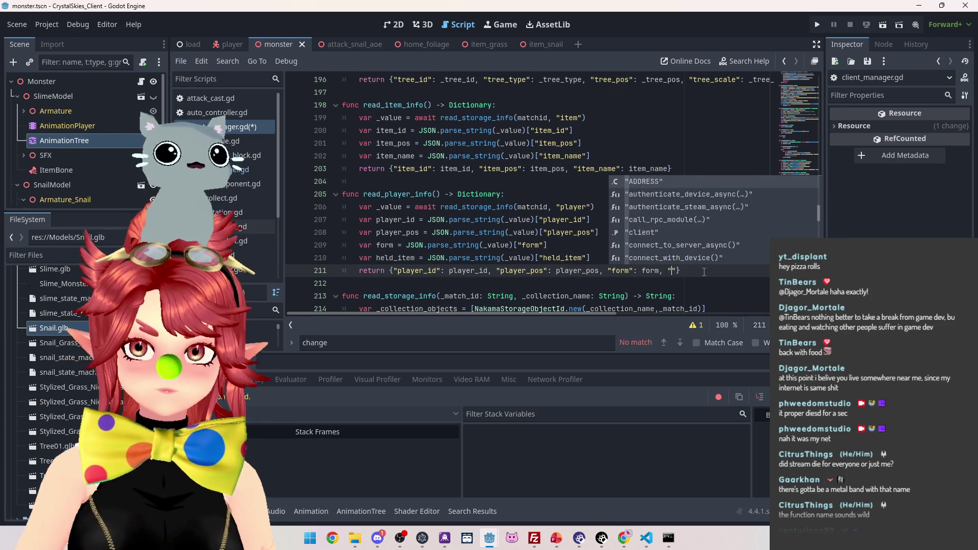
type("held_item")
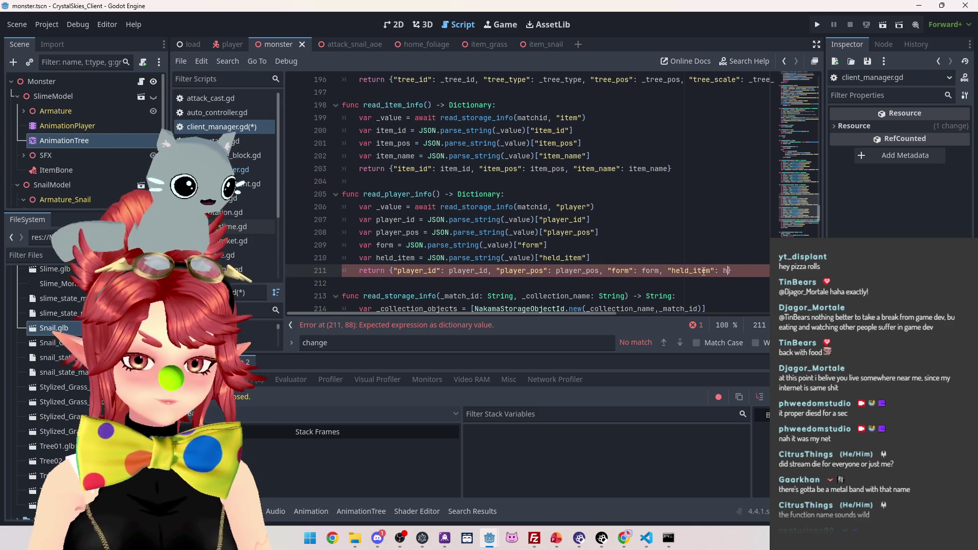
type("}")
left_click(647, 224)
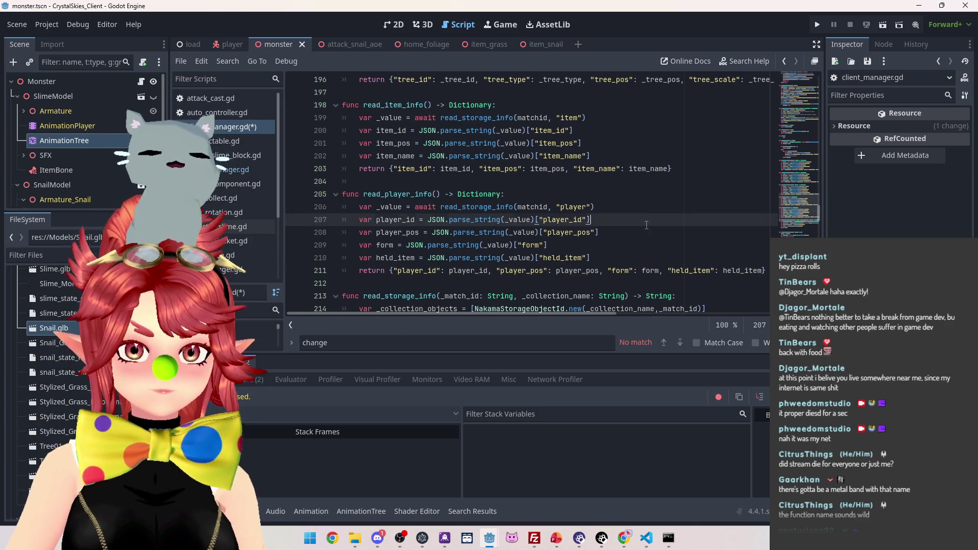
Step: Run the project and create a new lobby named 'asd' under a display name
key("F5")
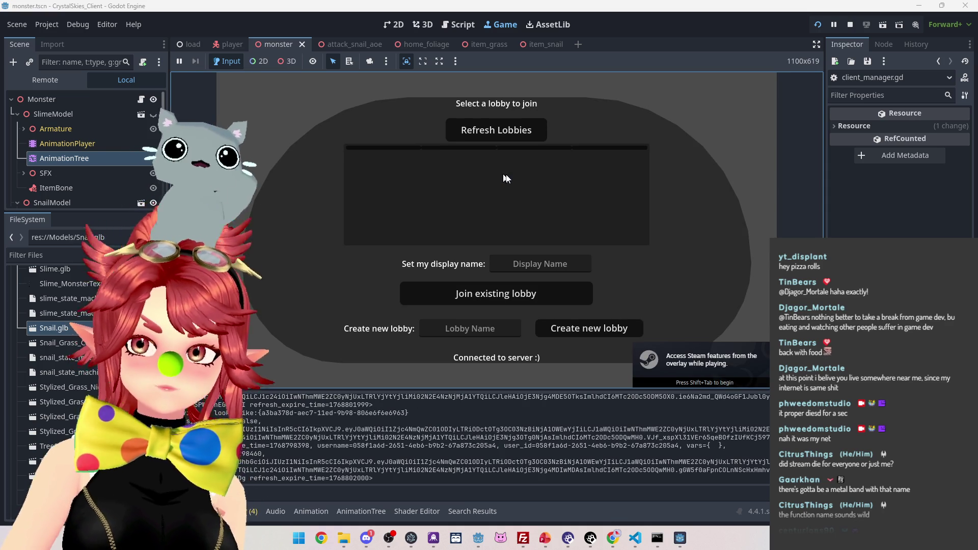
left_click(523, 263)
type("Phwee")
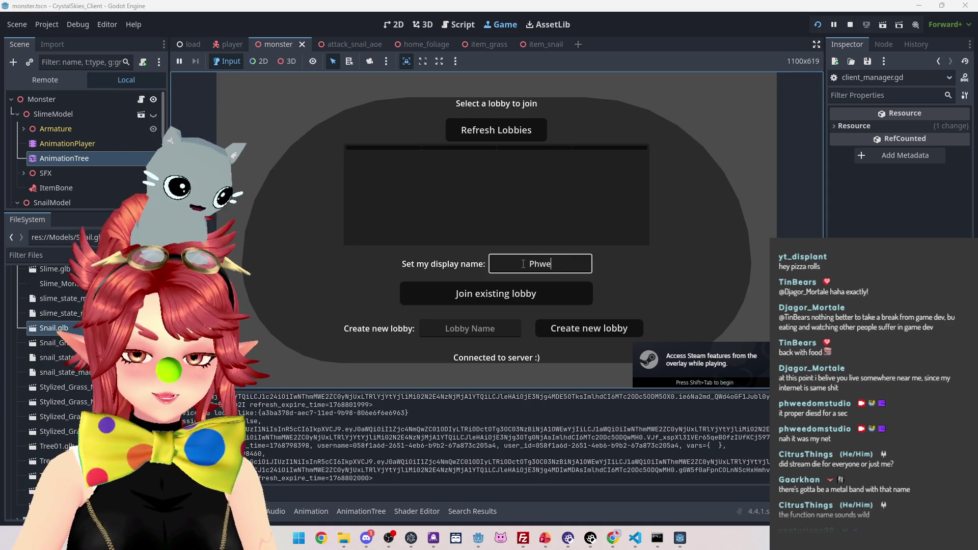
key("Tab")
key("Tab")
type("asd")
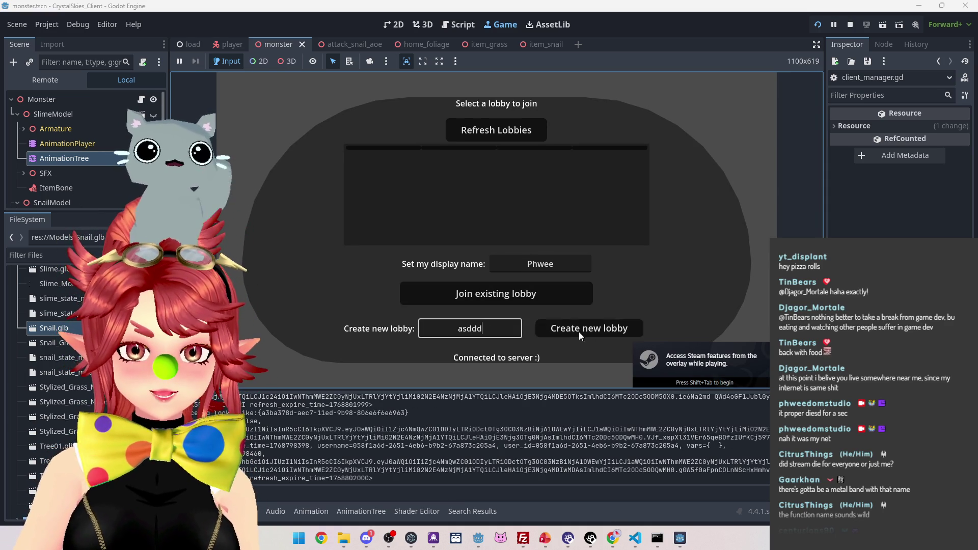
left_click(579, 332)
Step: Roll the slime through the grass to collect an item, then open the host settings menu
key("w")
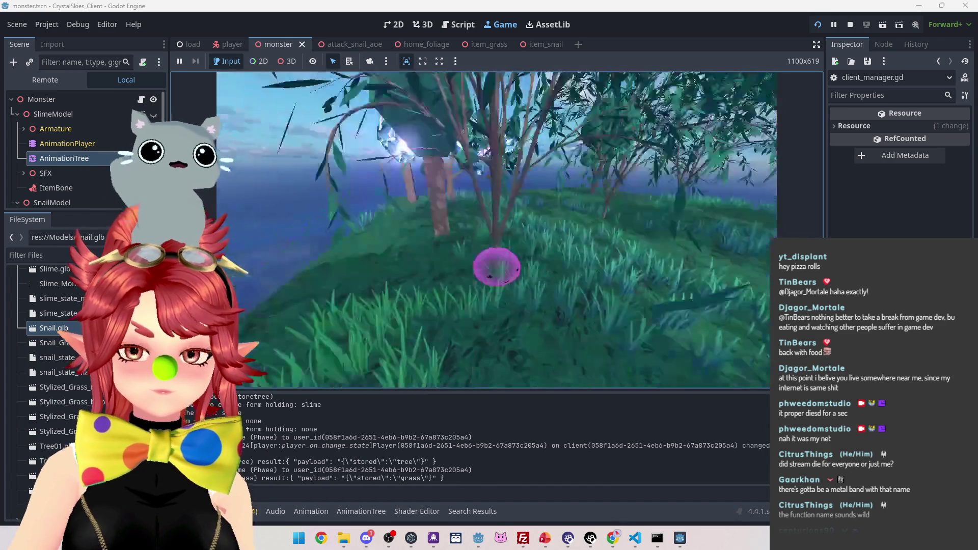
key("w")
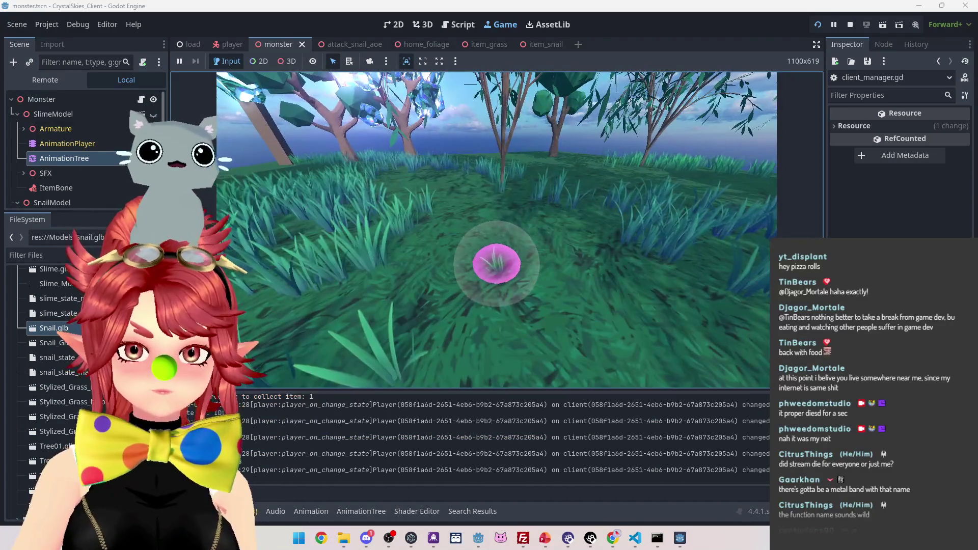
key("w")
key("w")
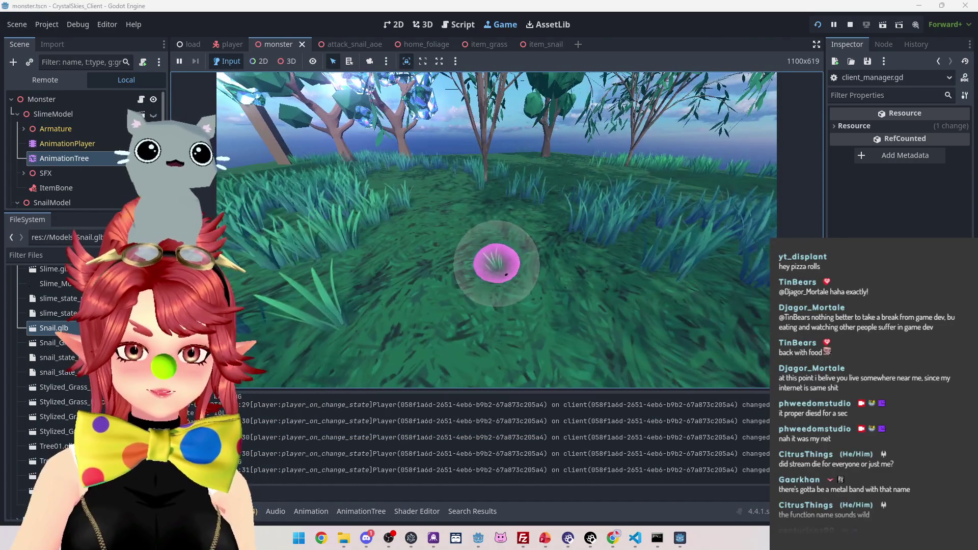
key("w")
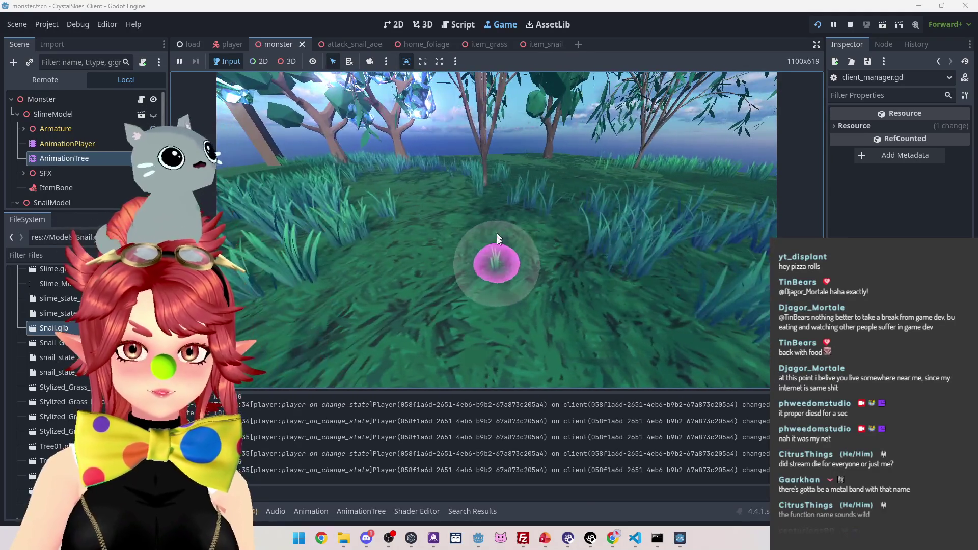
key("Escape")
Step: In the second game client, enter a display name, refresh lobbies and join the existing lobby
mouse_move(615, 538)
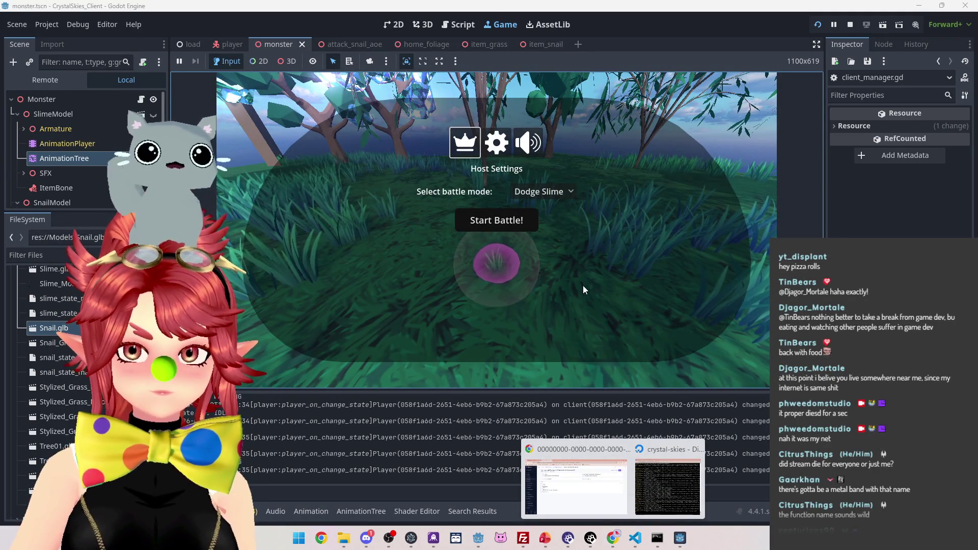
left_click(582, 286)
key("Escape")
left_click(681, 537)
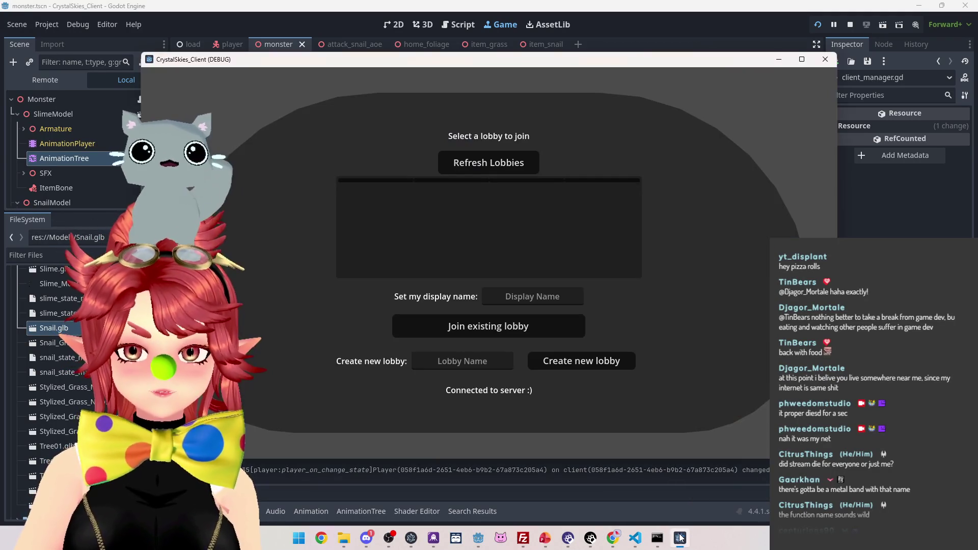
left_click(538, 296)
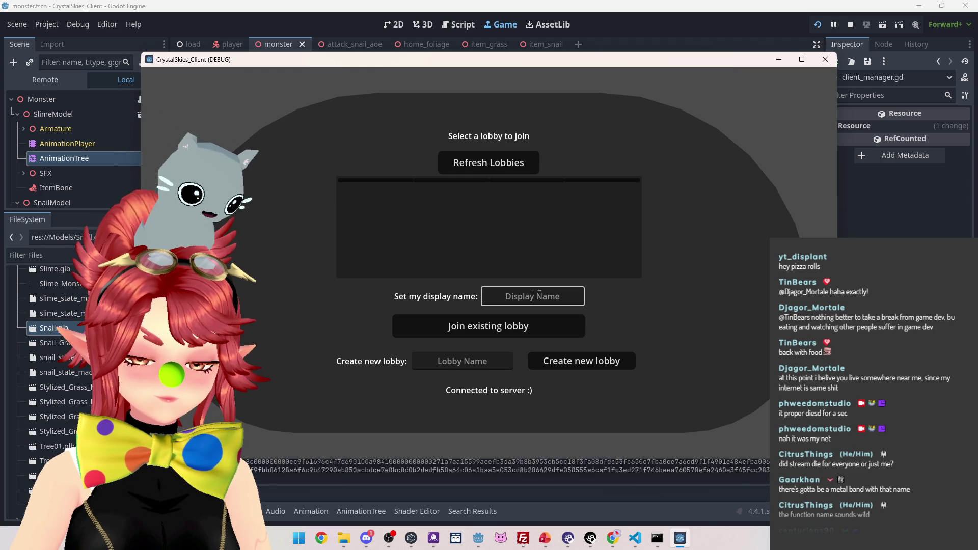
type("Phwe")
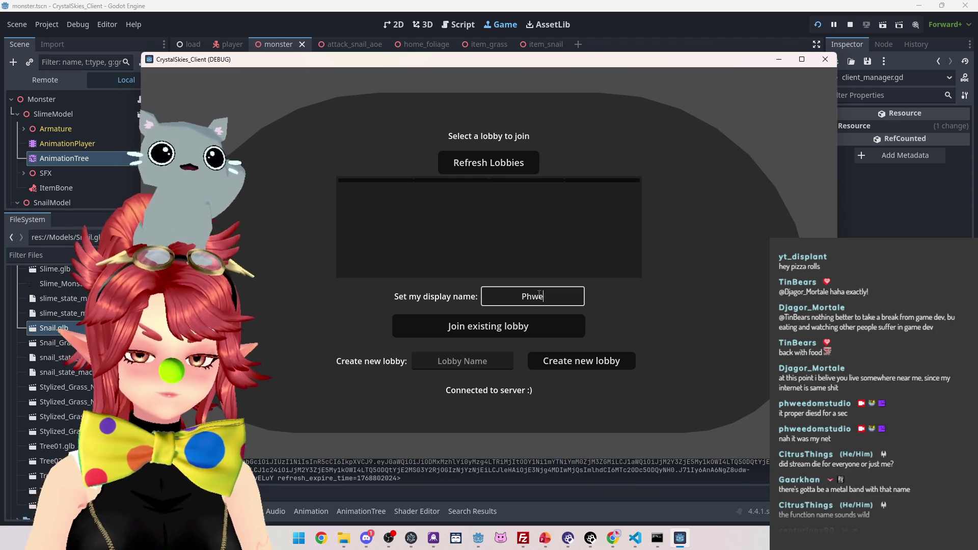
type("e2")
left_click(471, 162)
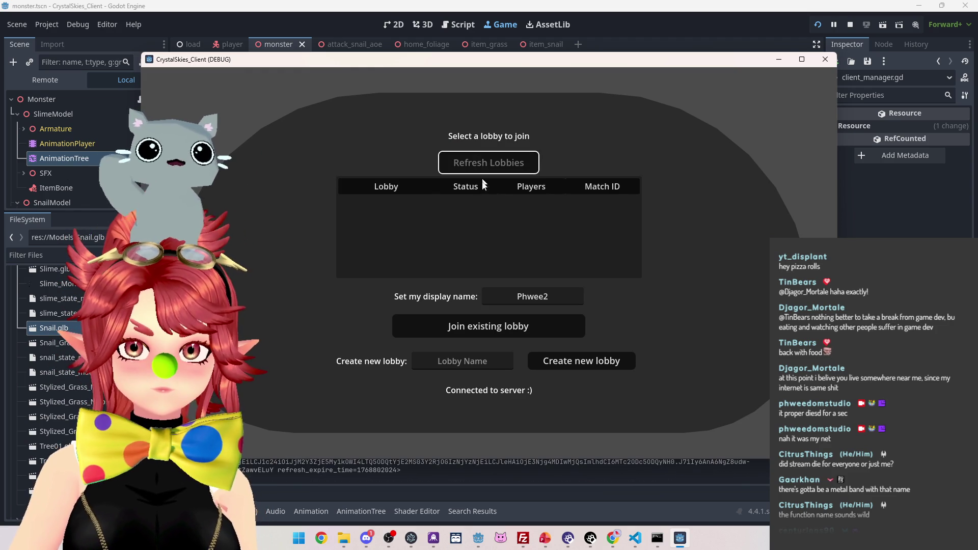
left_click(474, 203)
left_click(488, 326)
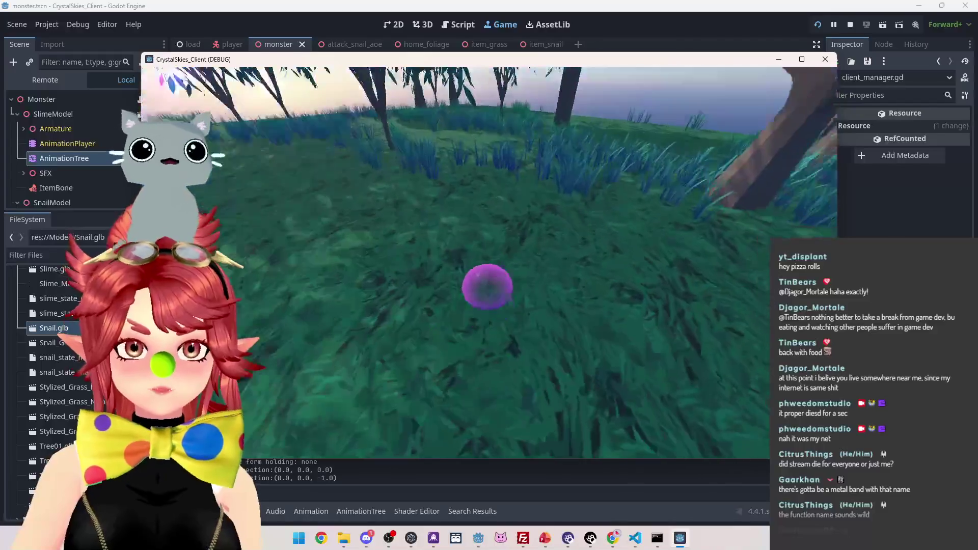
Step: Move the second client's slime beside the host's slime and open the settings menu
key("d")
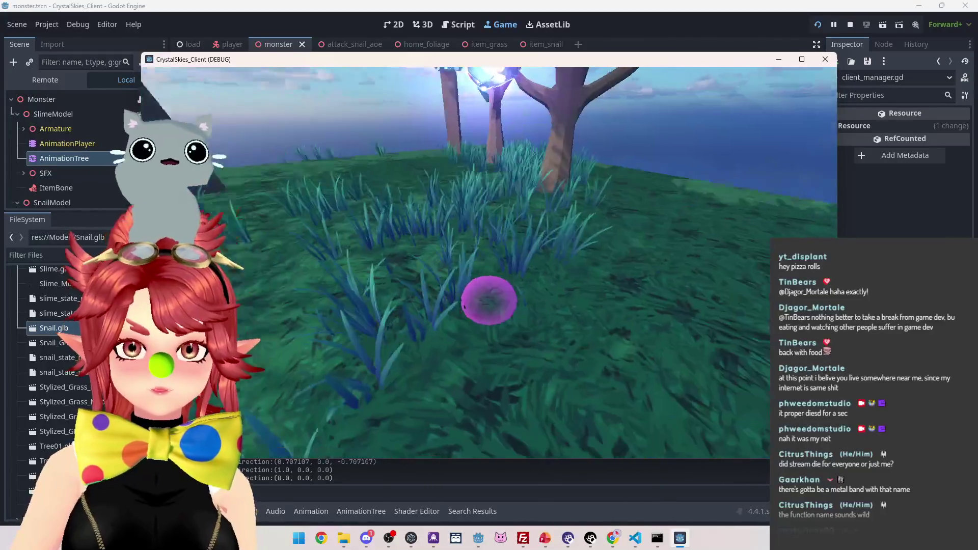
key("w")
key("a")
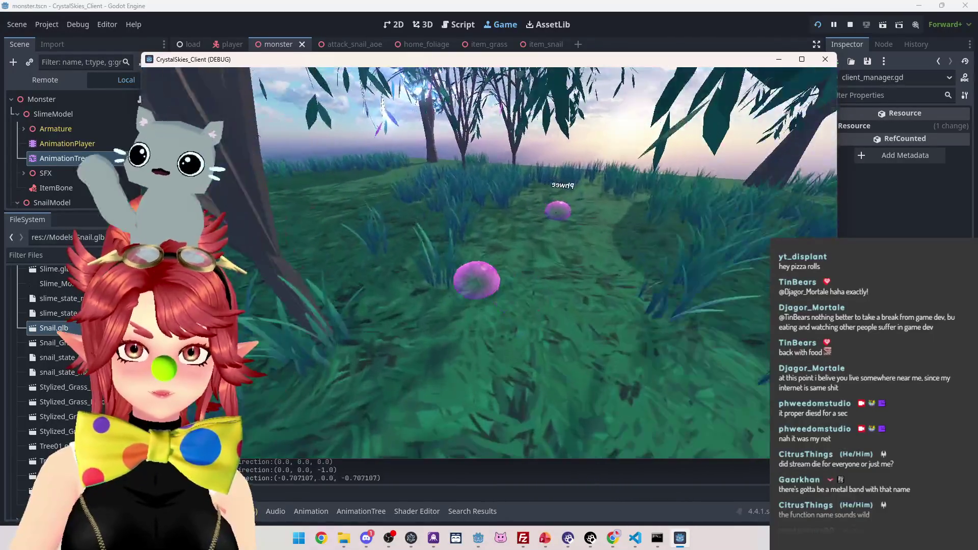
key("d")
key("w")
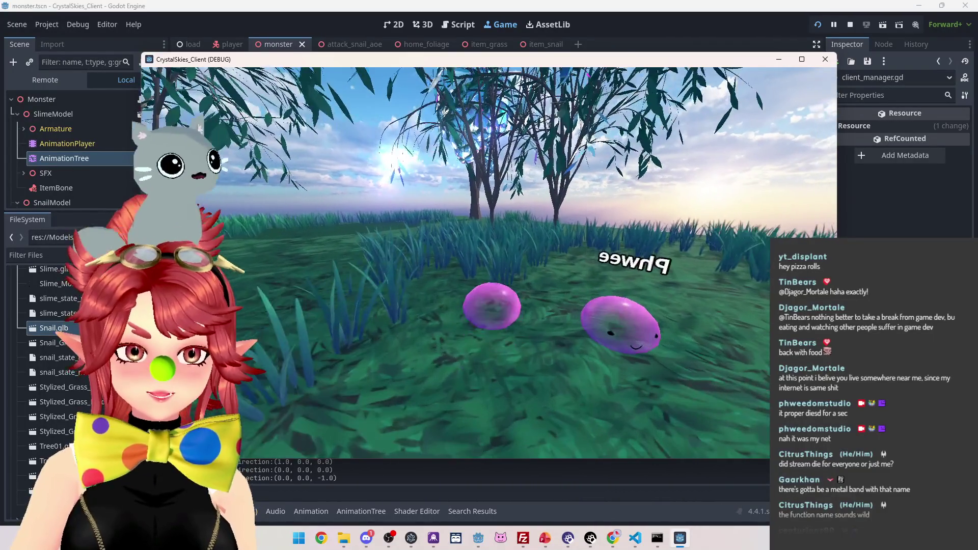
key("Escape")
key("F5")
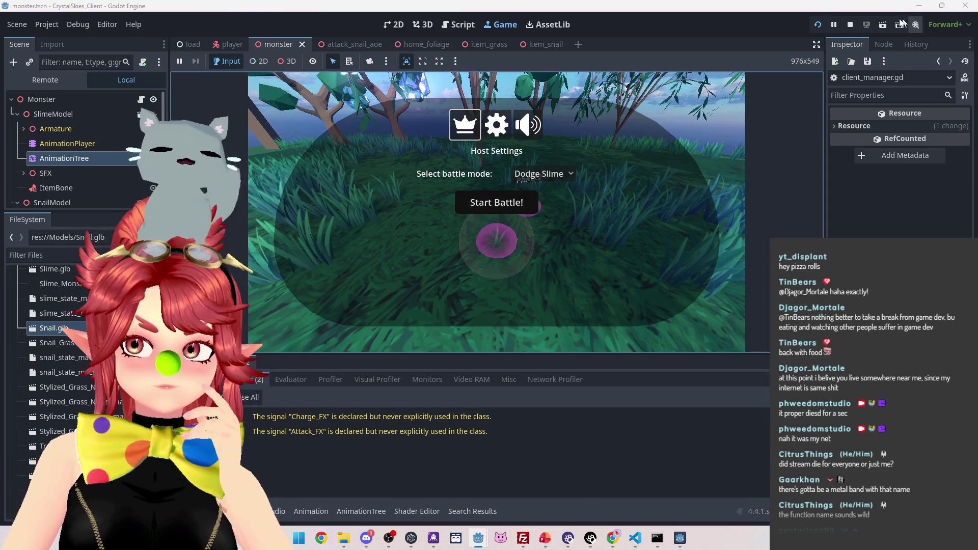
Step: Stop the game and switch to the PowerPoint to-do presentation
left_click(850, 25)
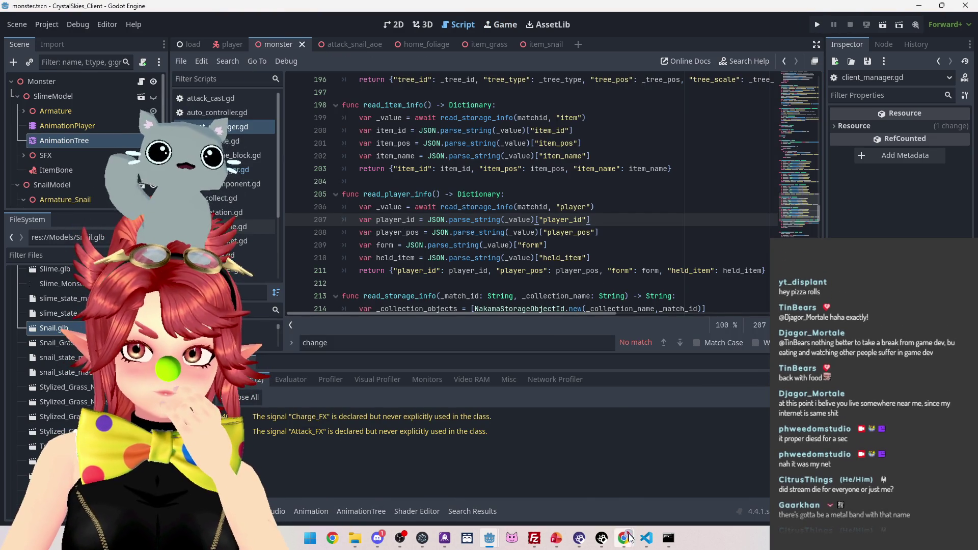
left_click(557, 538)
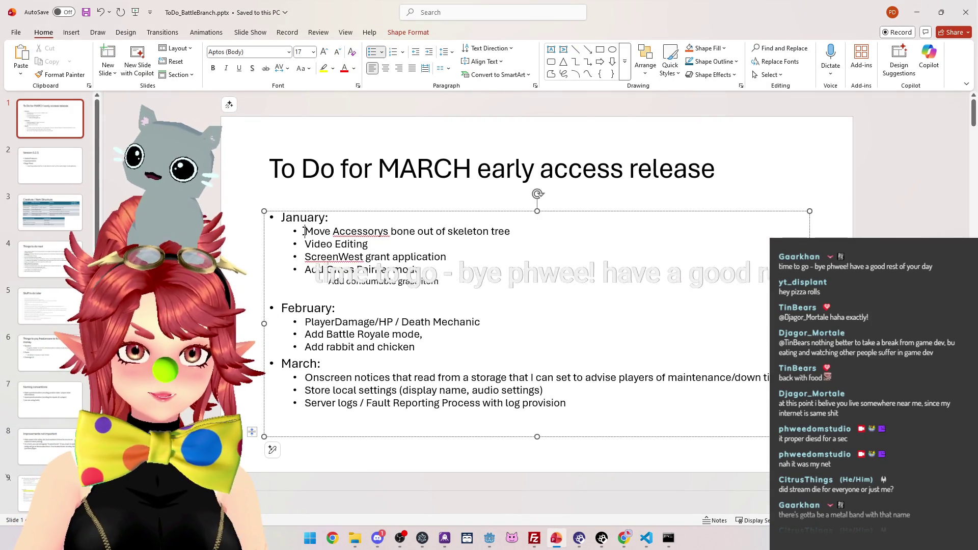
Step: Add new first January tasks about players holding items on join and checking item pickup, then save
key("Home")
key("Return")
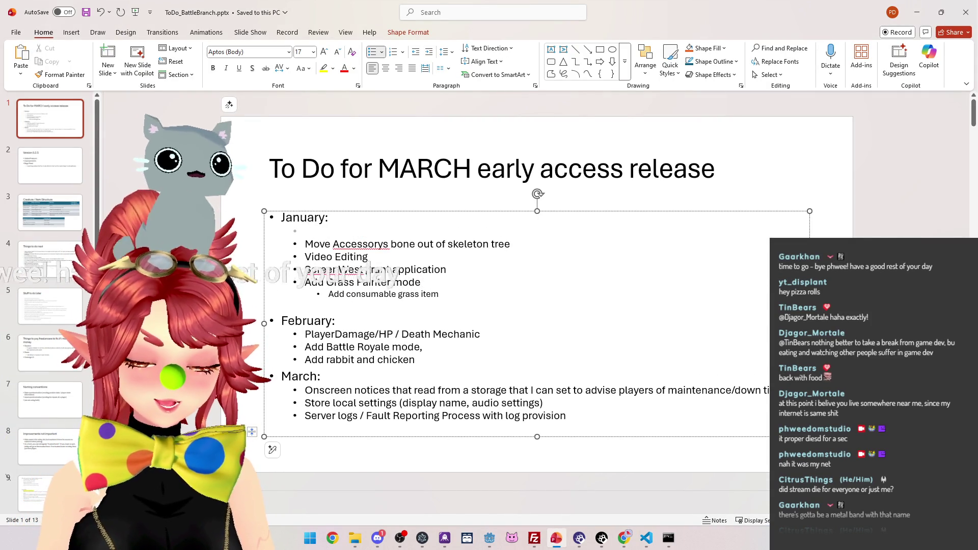
type("When loading in, mid game, existing players are not hol")
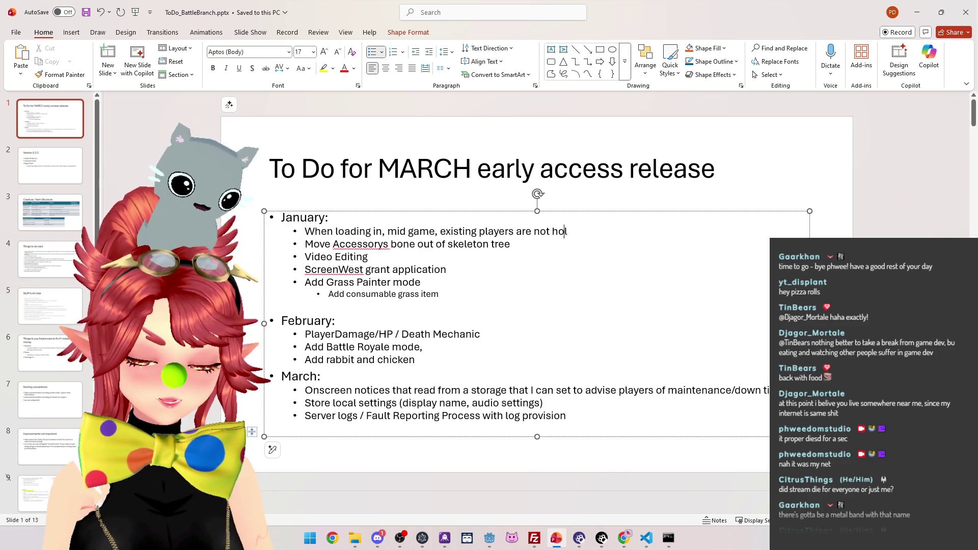
type("ding their items")
key("Return")
type("Check second client")
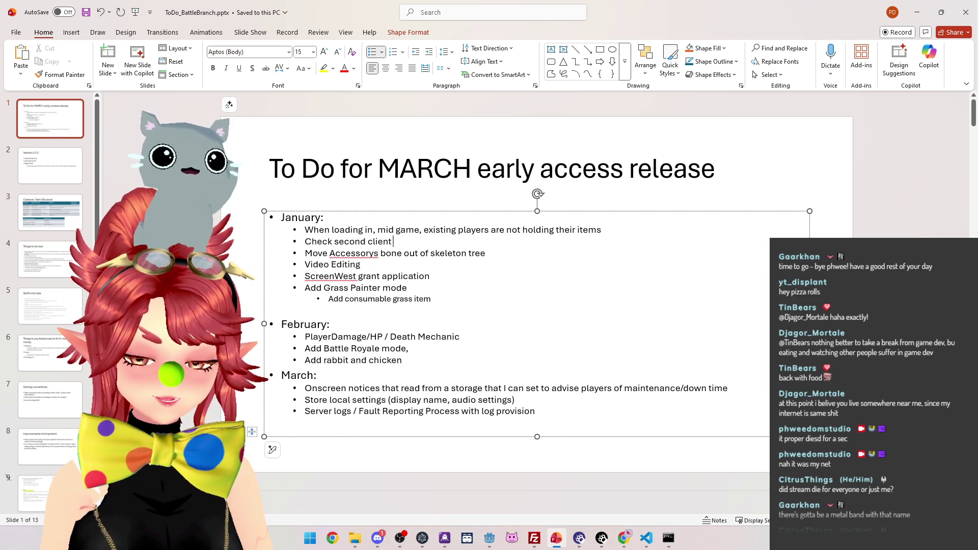
type("can see other player")
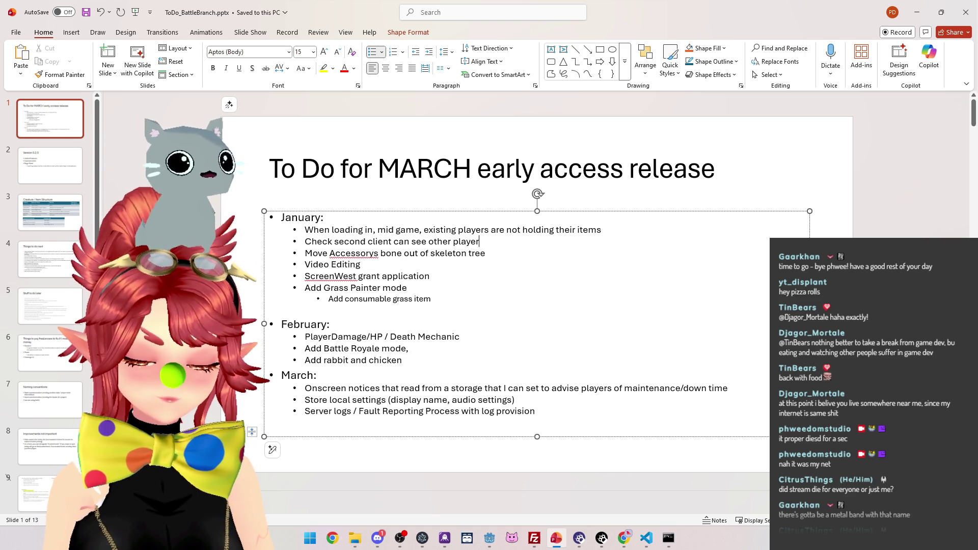
type("s pick up and hold items")
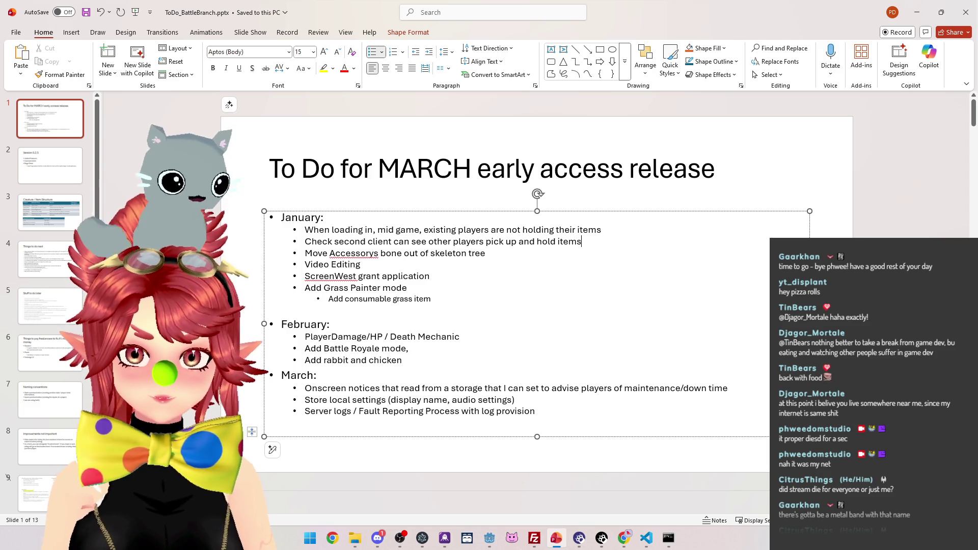
key("ctrl+s")
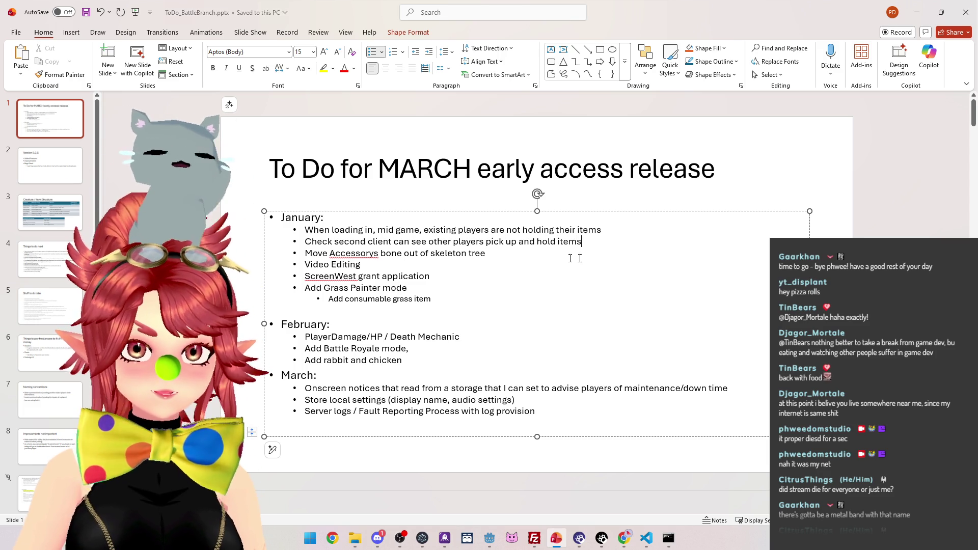
key("Return")
type("Implement Grass plant ability")
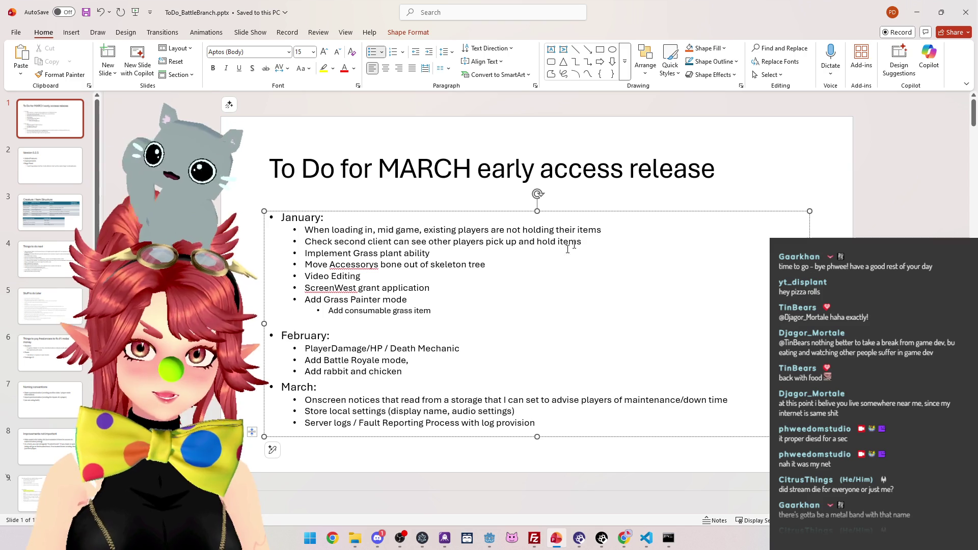
Step: Delete 'Add consumable grass item', move 'Add Grass Painter mode' under 'Implement Grass plant ability', and save
triple_click(446, 310)
key("Delete")
left_click_drag(410, 299, 265, 299)
key("ctrl+x")
left_click(448, 253)
key("Return")
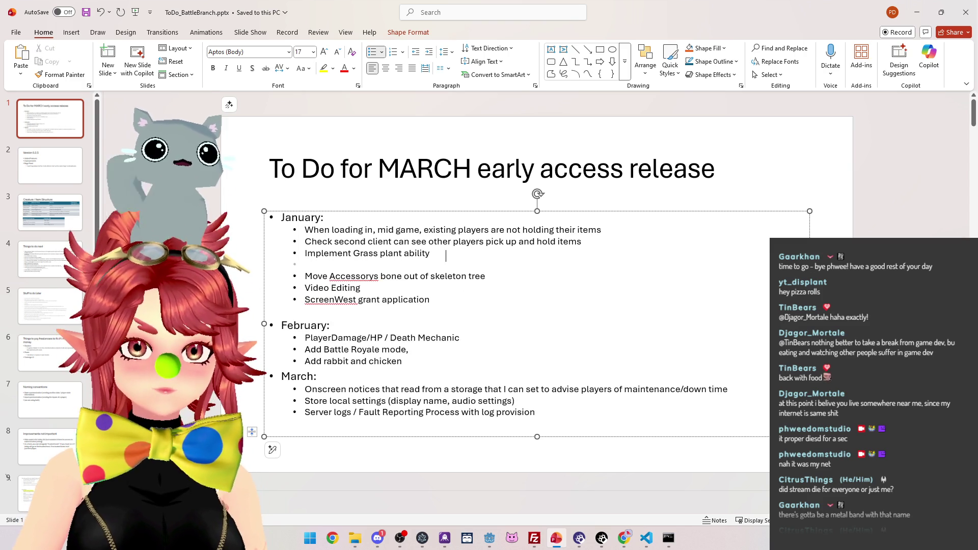
key("ctrl+v")
key("BackSpace")
key("BackSpace")
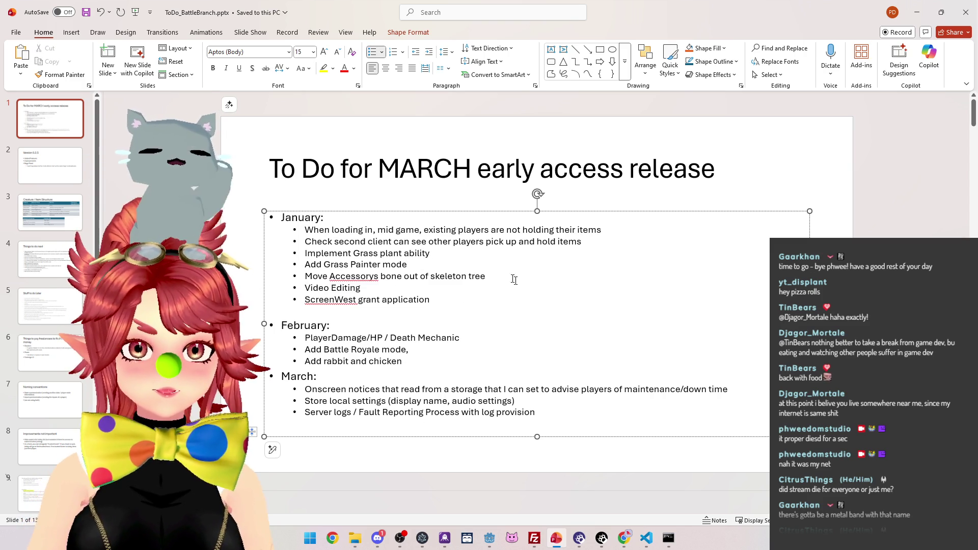
key("ctrl+s")
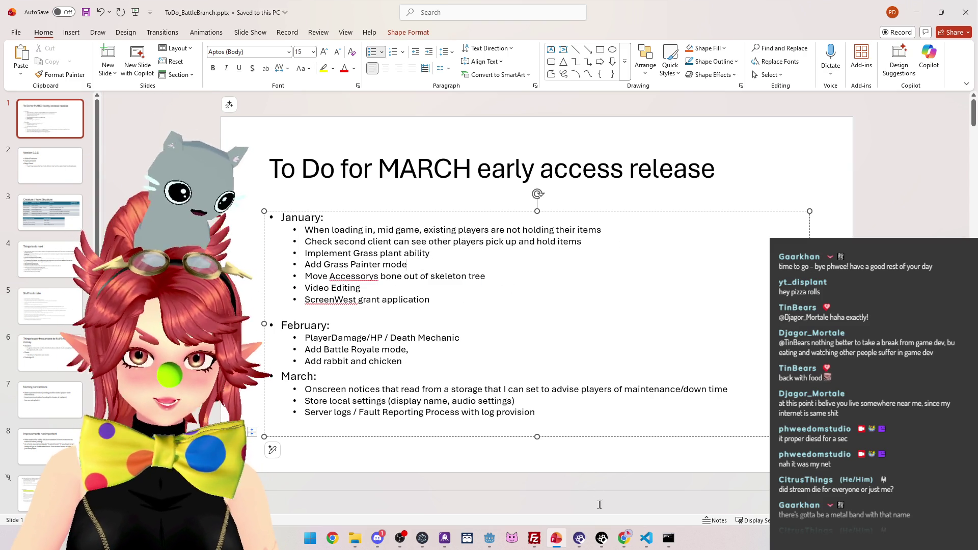
left_click(490, 538)
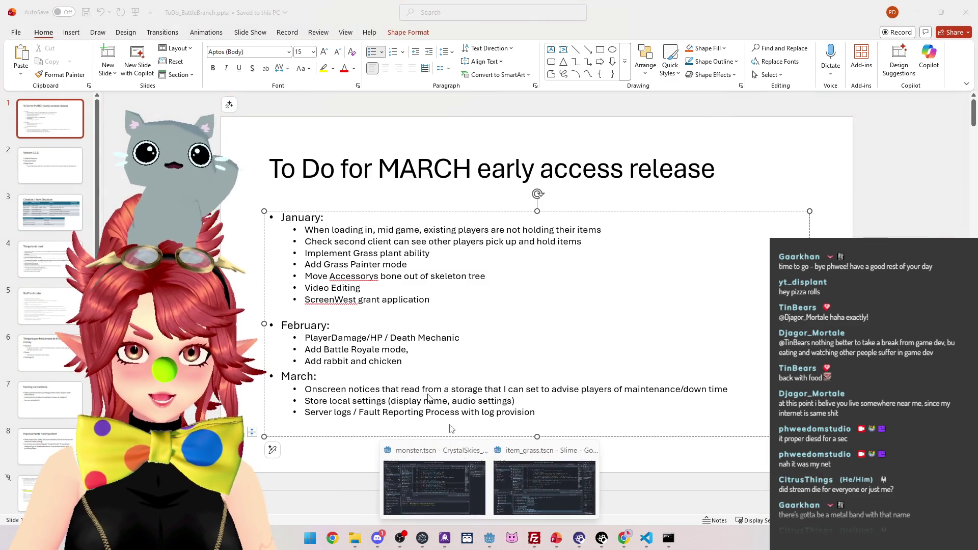